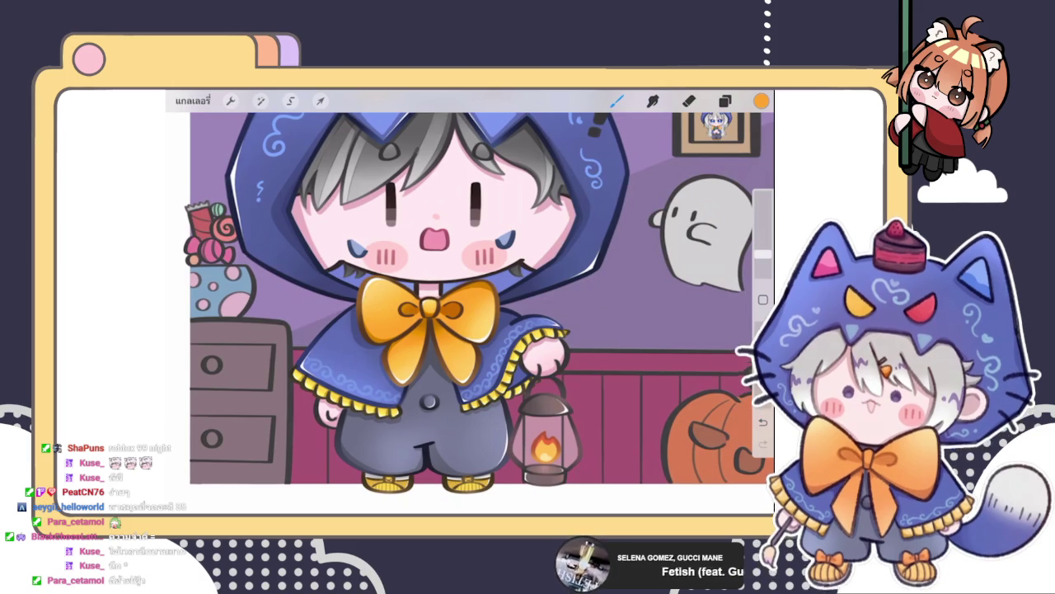
# - Bring up the Layers panel and scroll through the layer list
pyautogui.click(725, 100)
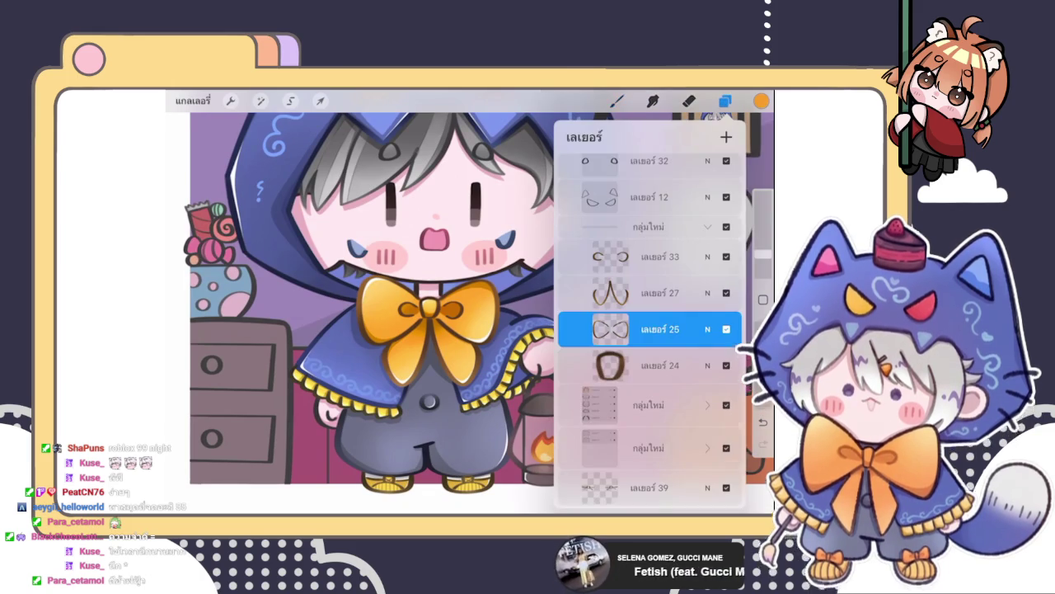
pyautogui.click(725, 100)
pyautogui.scroll(3, 429, 314)
pyautogui.click(725, 101)
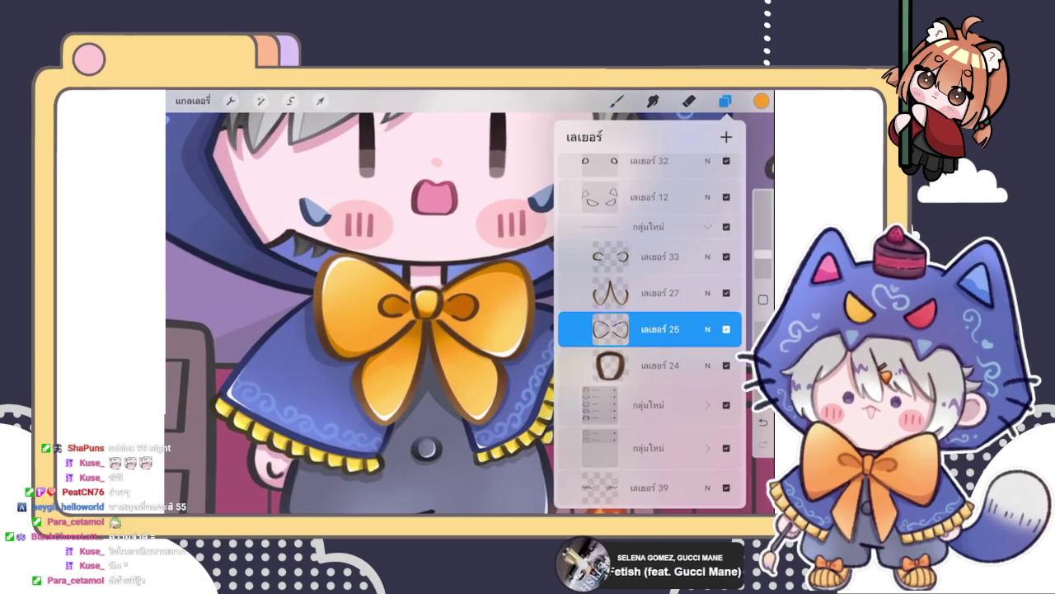
pyautogui.scroll(-3, 363, 305)
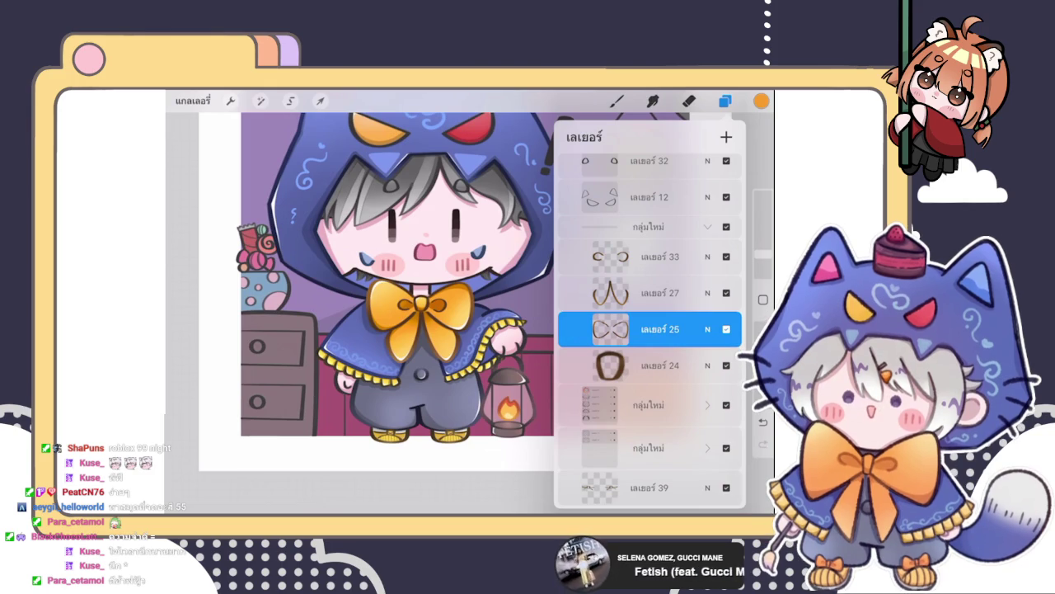
# - Collapse and re-expand the bow's New Group, select Layer 25, and show the colour wheel
pyautogui.click(648, 226)
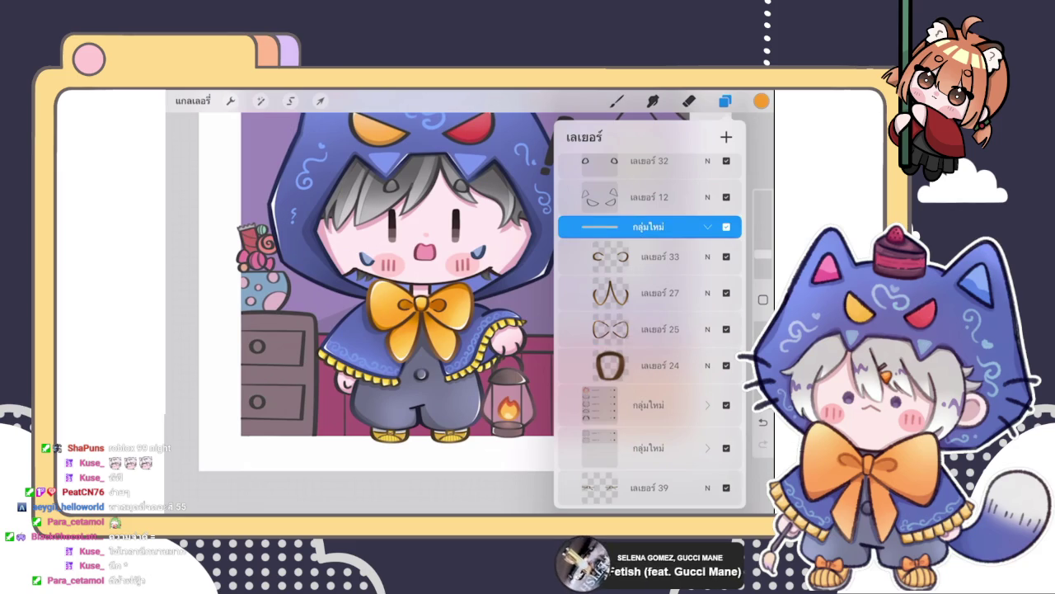
pyautogui.click(708, 226)
pyautogui.scroll(1, 648, 330)
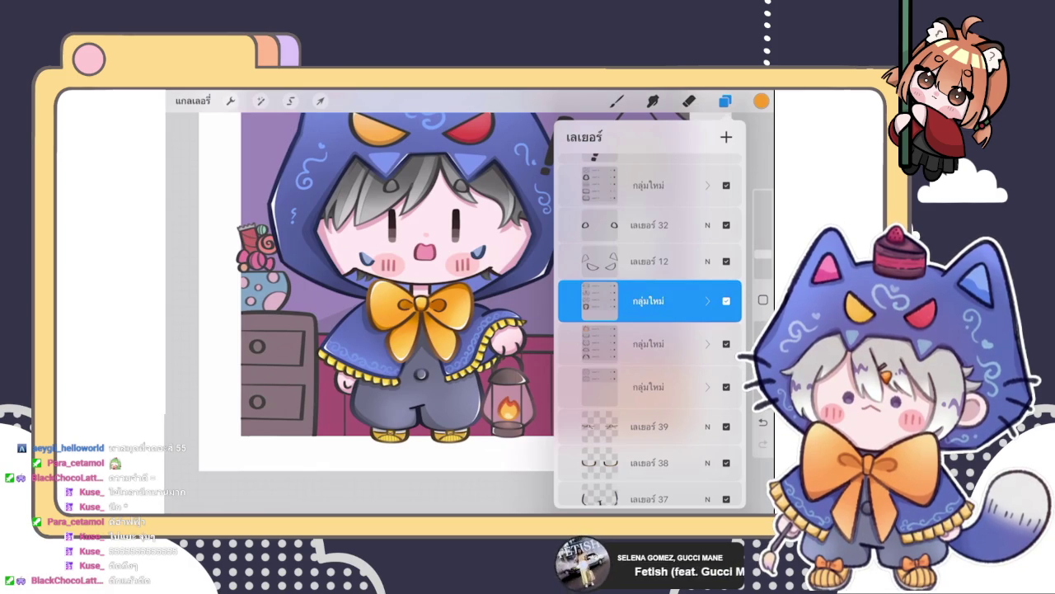
pyautogui.scroll(2, 387, 297)
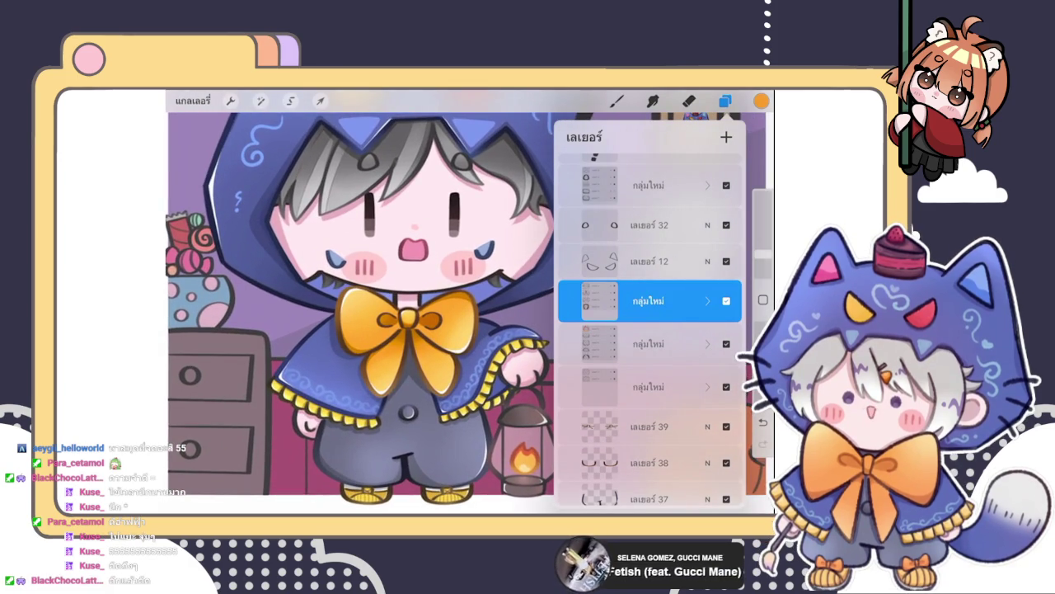
pyautogui.click(706, 301)
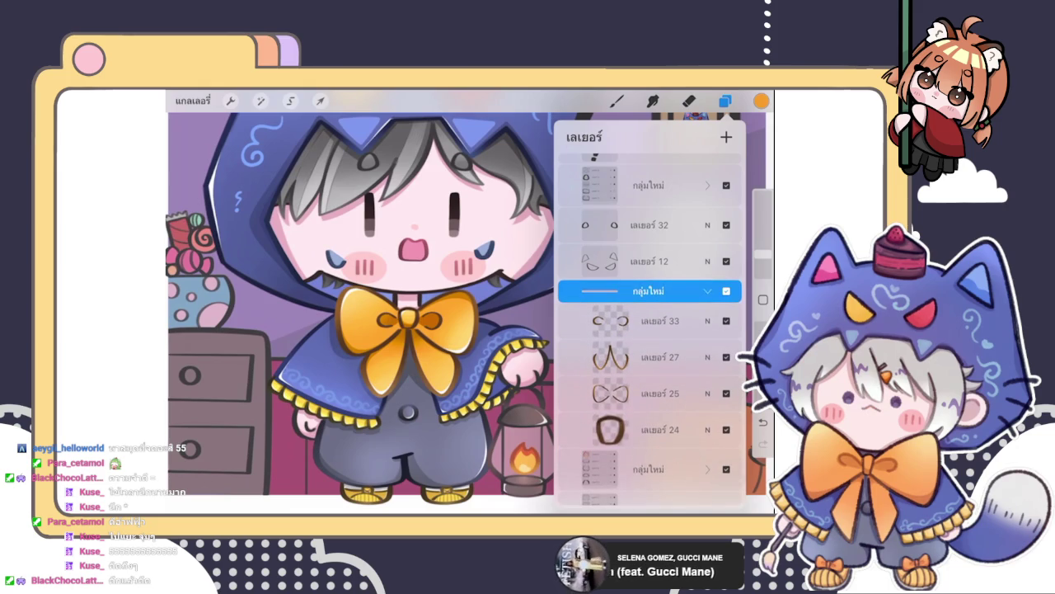
pyautogui.click(652, 393)
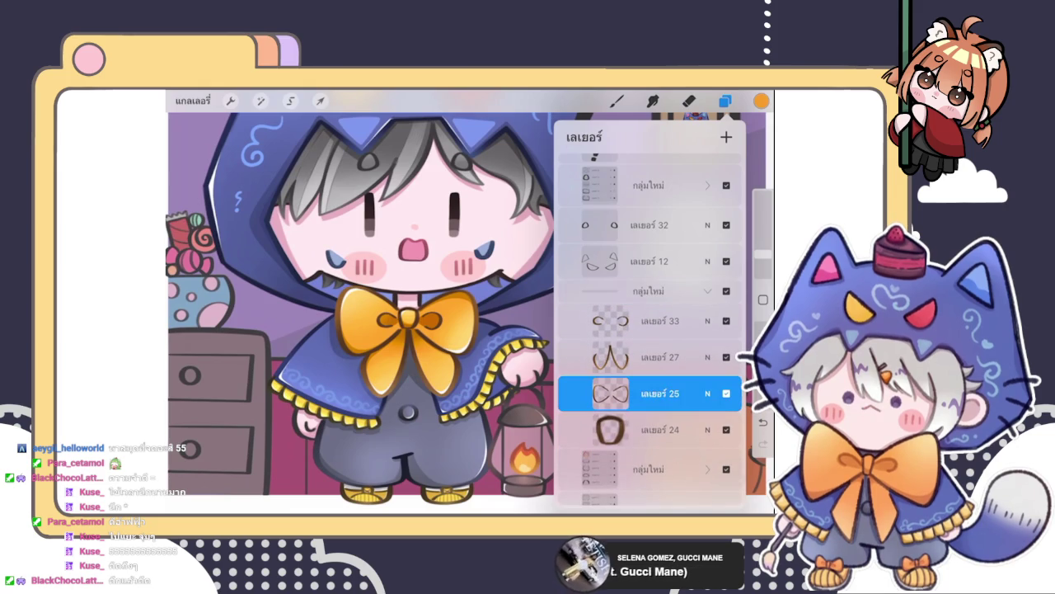
pyautogui.click(724, 100)
pyautogui.click(761, 101)
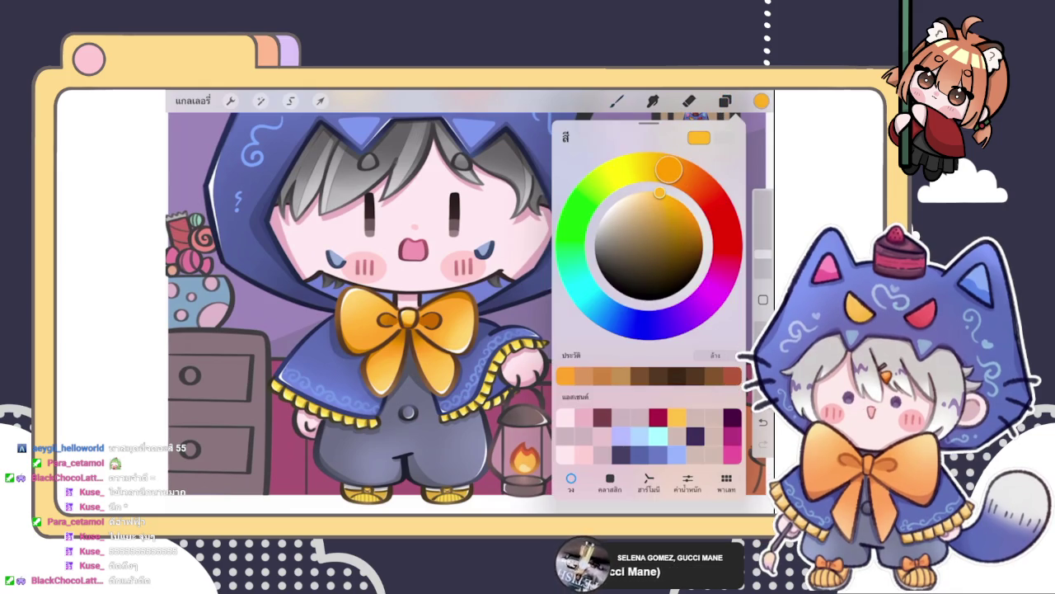
# - Undo the trial strokes near the face and switch from orange to a muted golden yellow
pyautogui.click(616, 100)
pyautogui.scroll(5, 461, 297)
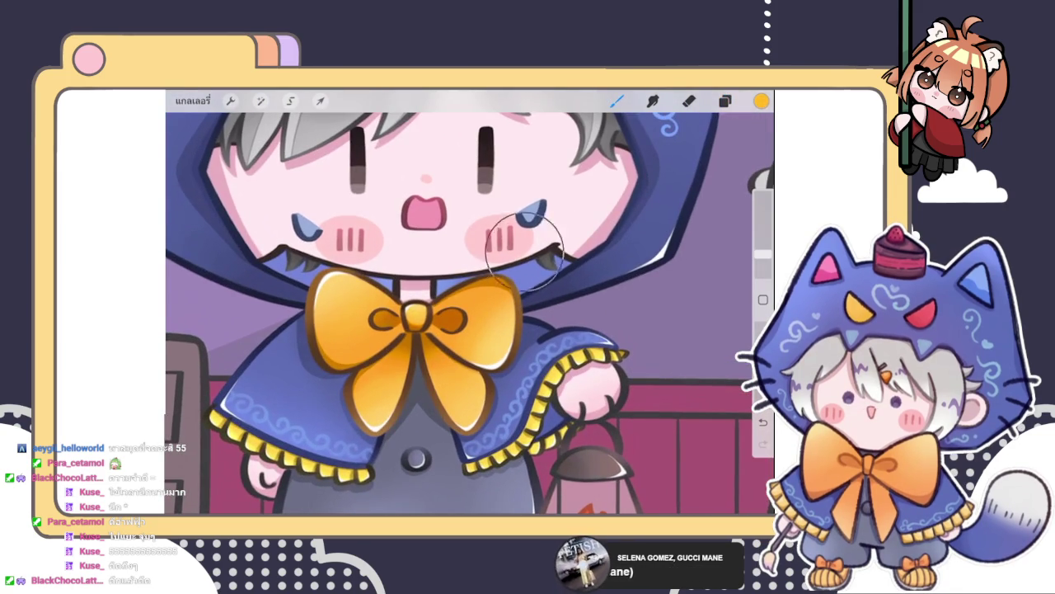
pyautogui.hotkey('ctrl', 'z')
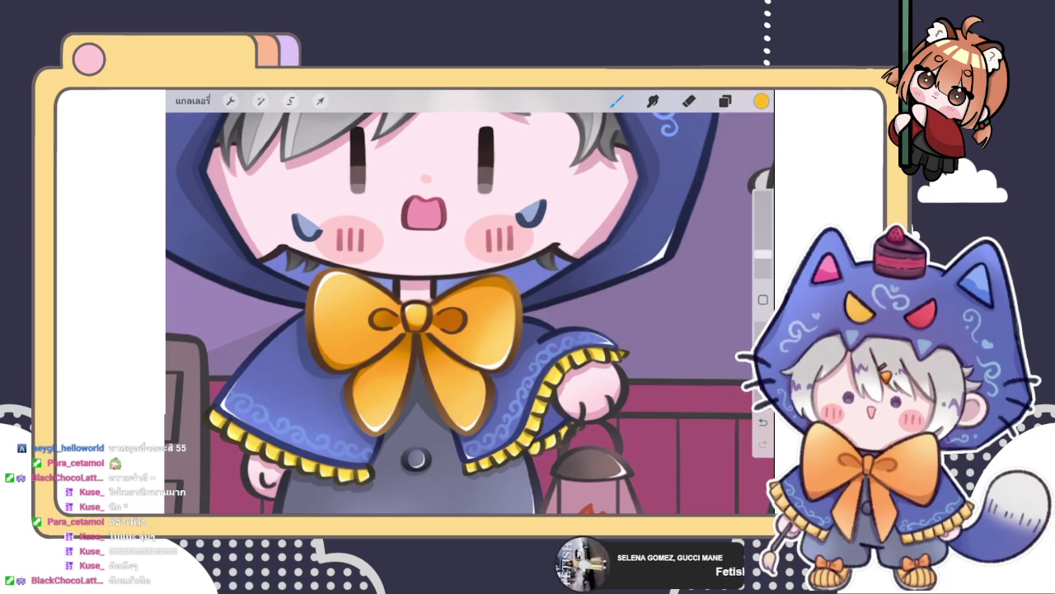
pyautogui.click(761, 101)
pyautogui.click(634, 159)
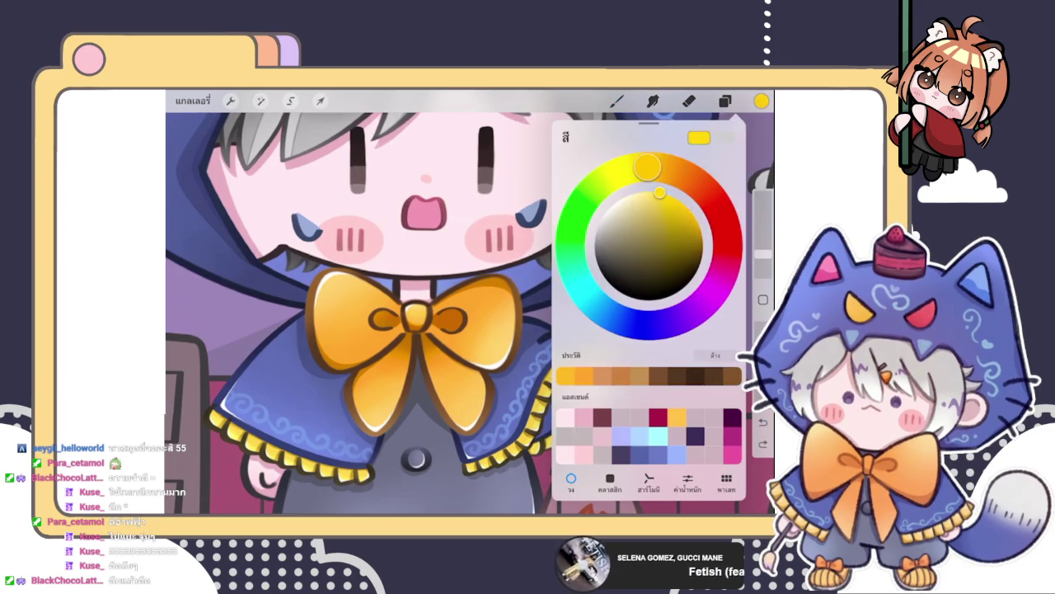
pyautogui.click(616, 100)
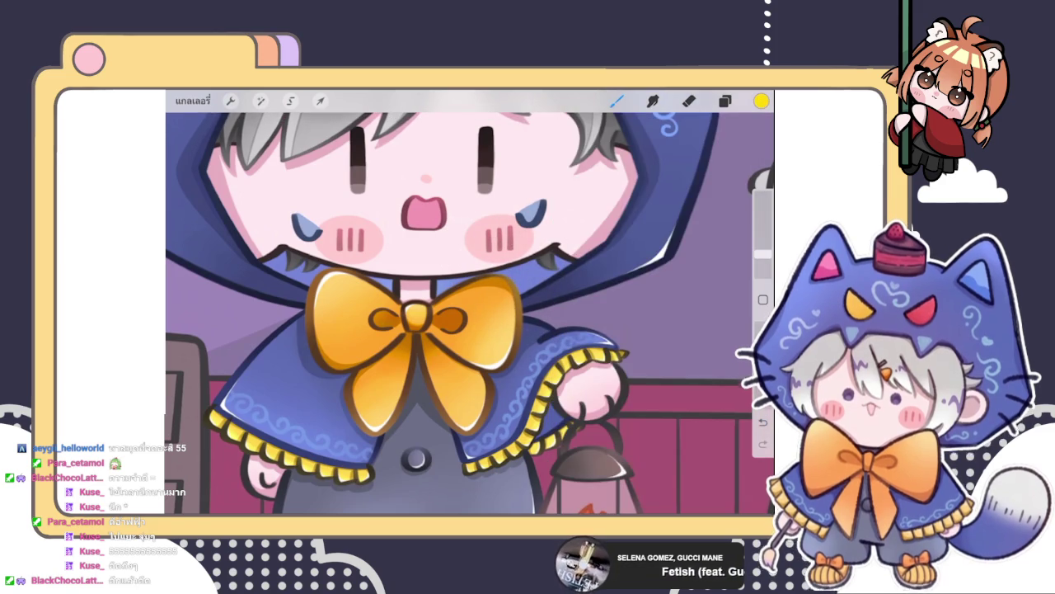
pyautogui.hotkey('ctrl', 'z')
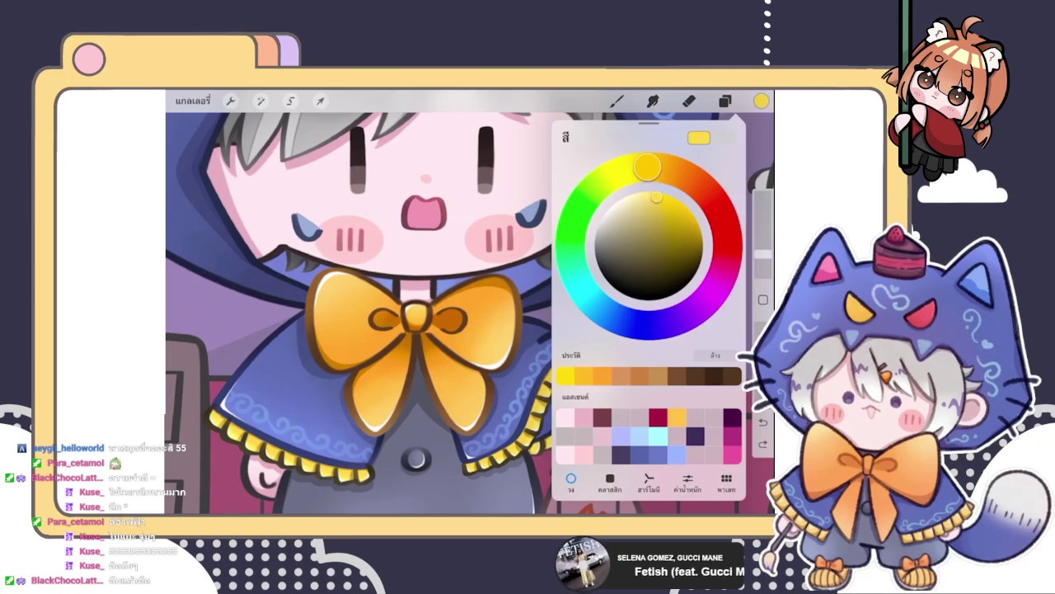
pyautogui.click(505, 311)
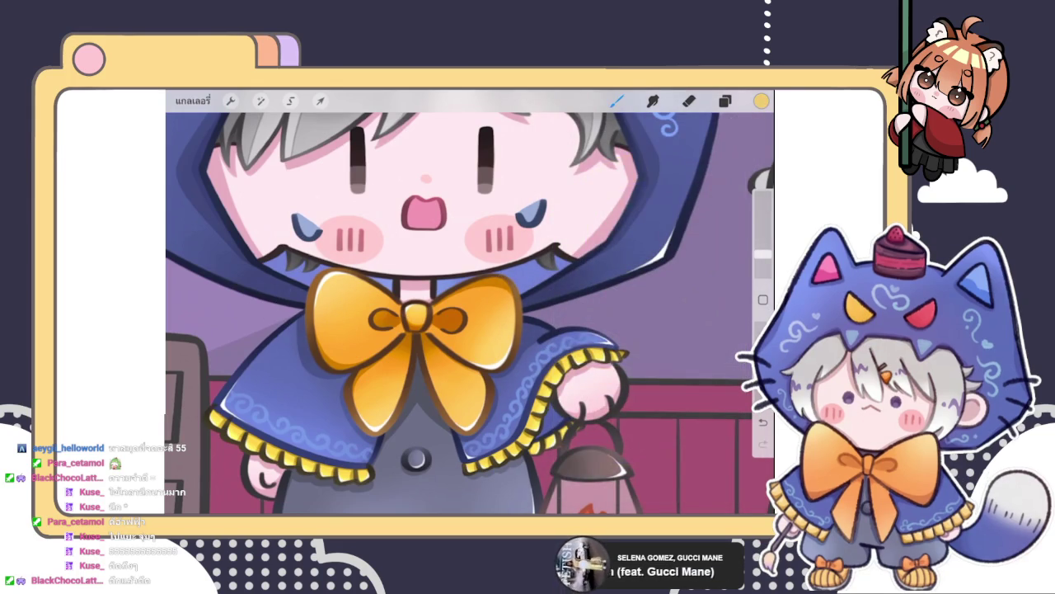
pyautogui.scroll(-5, 470, 302)
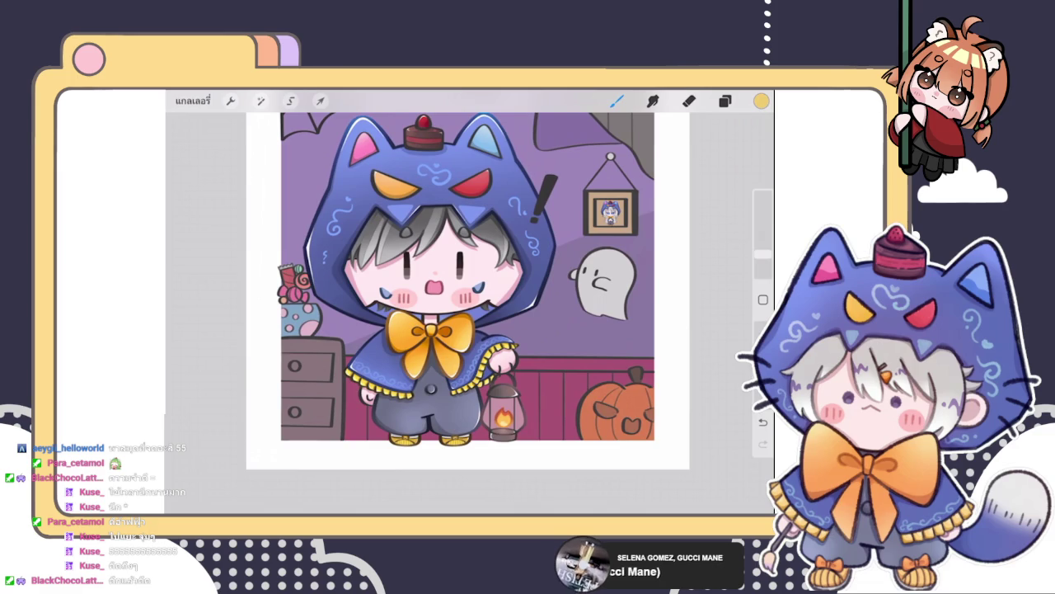
# - Make Layer 12, holding the hood's eyes, the active layer
pyautogui.click(725, 101)
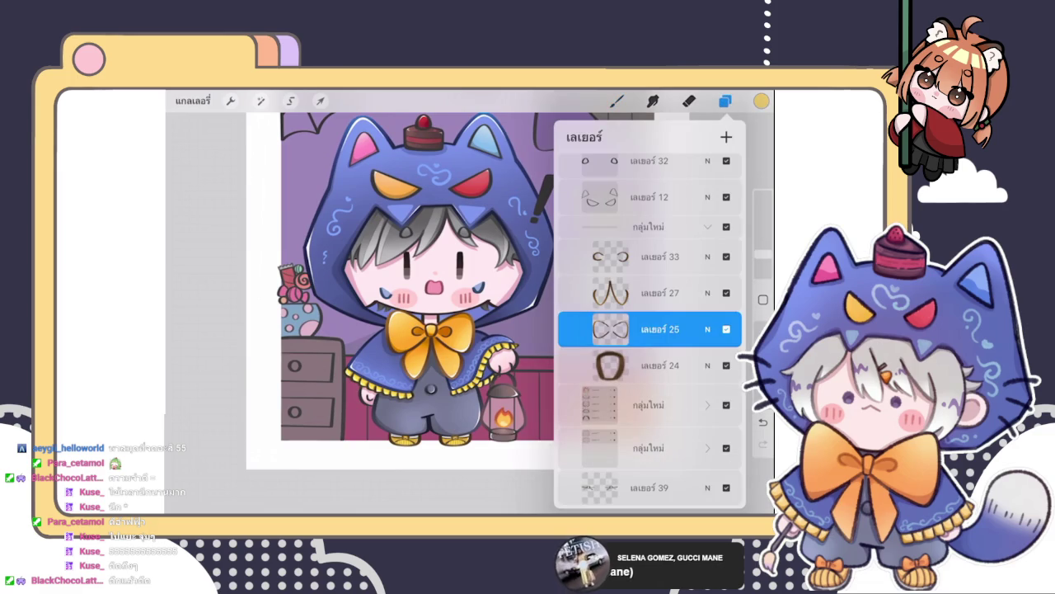
pyautogui.scroll(-2, 649, 329)
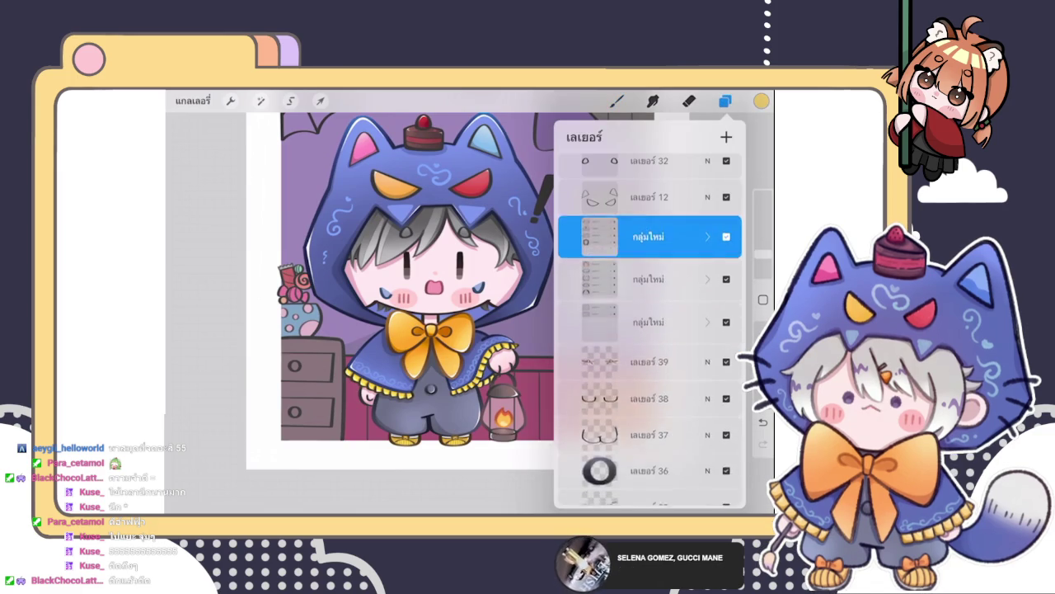
pyautogui.scroll(4, 649, 330)
pyautogui.click(649, 319)
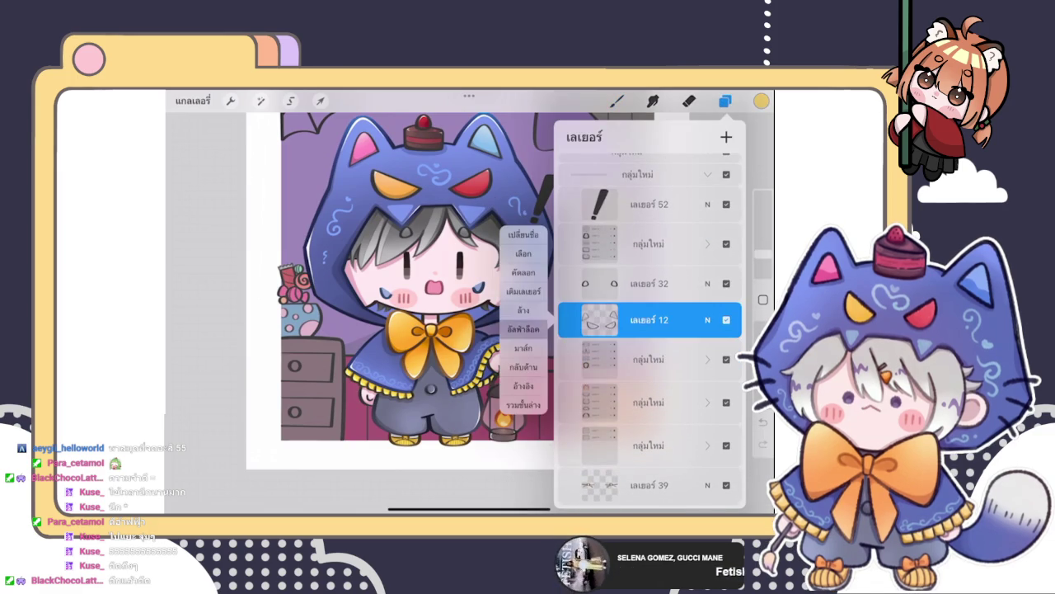
pyautogui.scroll(5, 371, 297)
pyautogui.click(616, 101)
# - Eyedrop the hood eye's red, darken it toward red-brown, and shade the eye's lower edge
pyautogui.click(551, 297)
pyautogui.scroll(2, 470, 314)
pyautogui.click(761, 101)
pyautogui.click(555, 297)
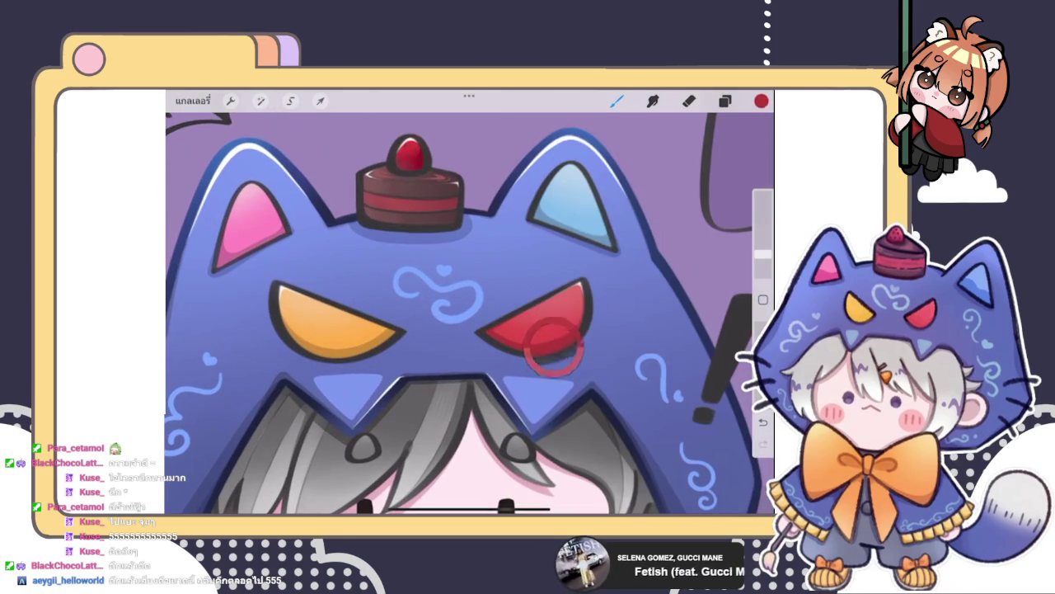
pyautogui.click(761, 101)
pyautogui.moveTo(648, 276); pyautogui.dragTo(656, 267)
pyautogui.click(507, 318)
pyautogui.moveTo(495, 305); pyautogui.dragTo(577, 330)
pyautogui.scroll(-2, 470, 314)
# - Adjust the red shade slightly and undo the last shading stroke
pyautogui.click(761, 101)
pyautogui.moveTo(658, 258); pyautogui.dragTo(662, 253)
pyautogui.click(641, 260)
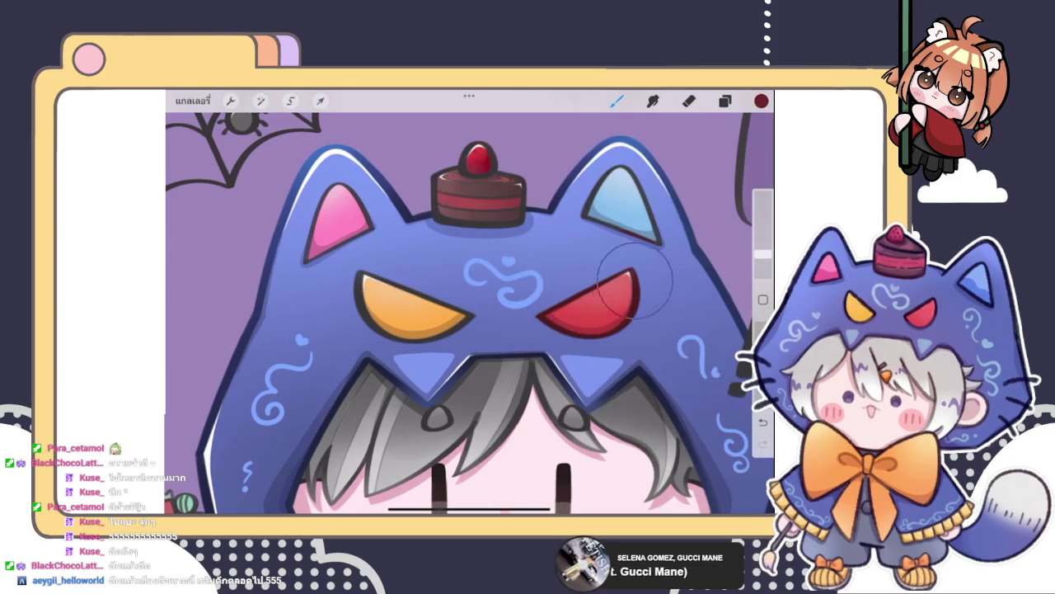
pyautogui.scroll(3, 470, 313)
pyautogui.hotkey('ctrl', 'z')
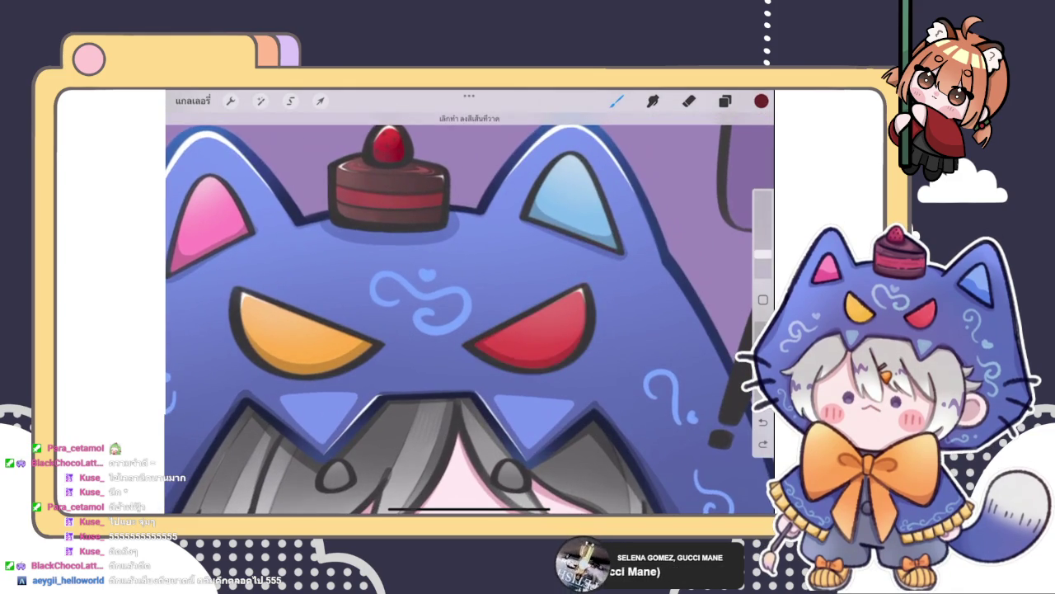
pyautogui.scroll(2, 470, 314)
pyautogui.click(761, 101)
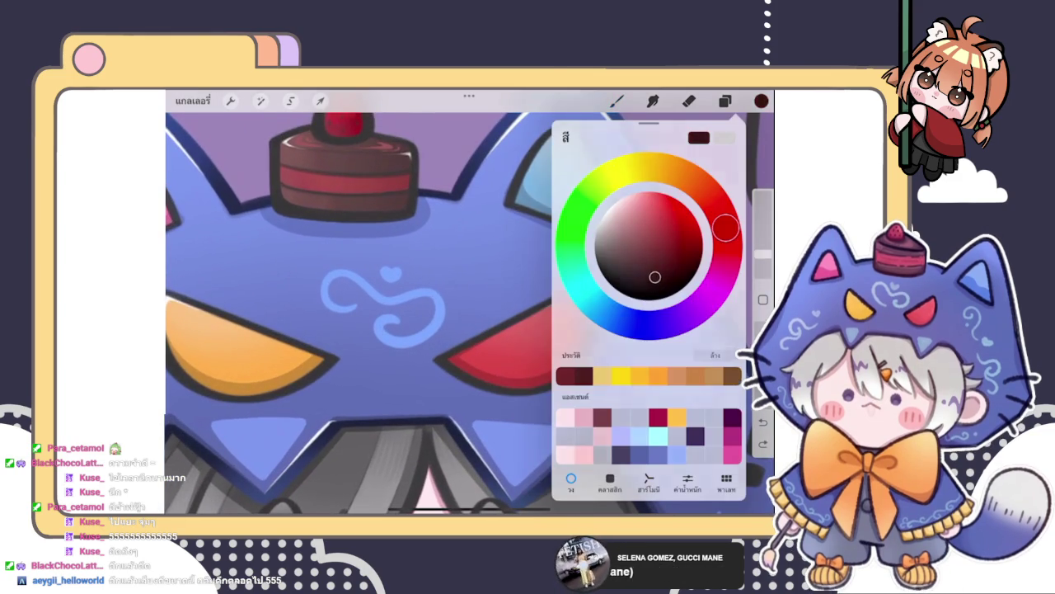
pyautogui.click(506, 327)
# - Sample a dark colour, pick a darker red, and tweak the brush size
pyautogui.click(702, 235)
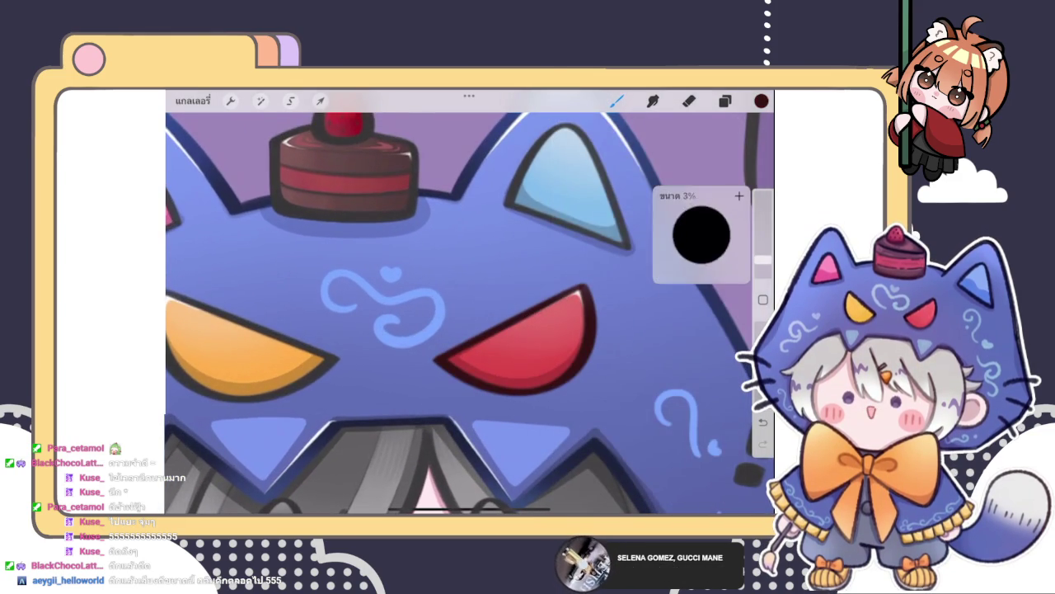
pyautogui.click(761, 100)
pyautogui.click(527, 347)
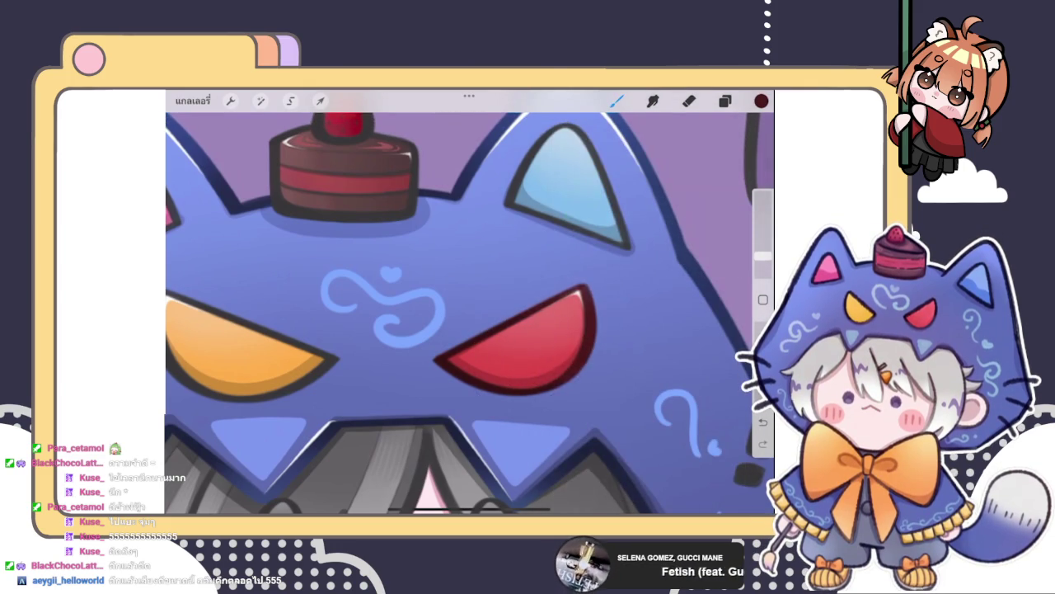
pyautogui.click(761, 101)
pyautogui.moveTo(659, 268); pyautogui.dragTo(664, 236)
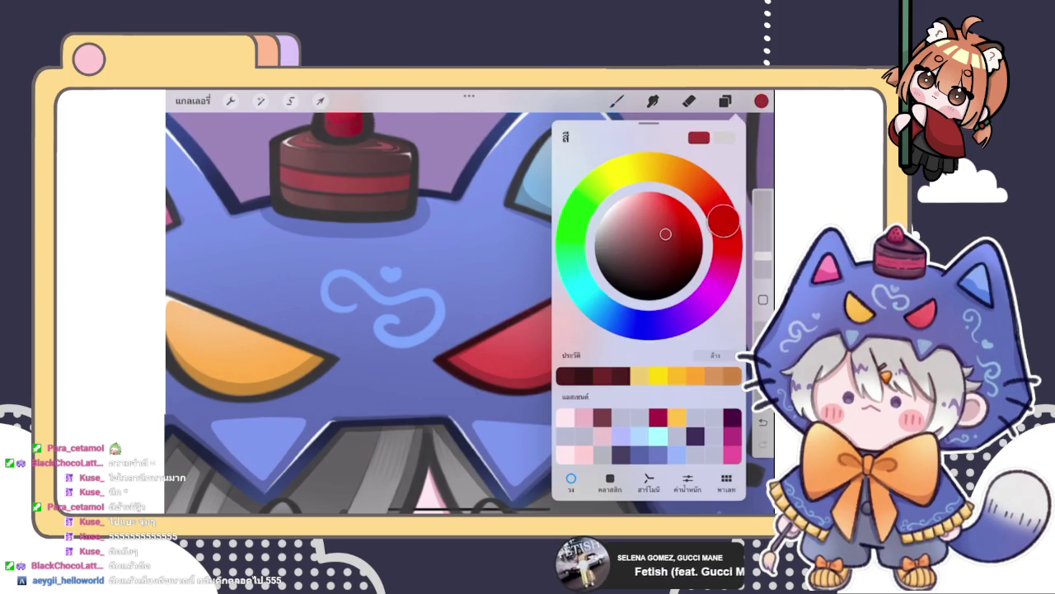
pyautogui.click(761, 101)
pyautogui.moveTo(763, 256); pyautogui.dragTo(762, 264)
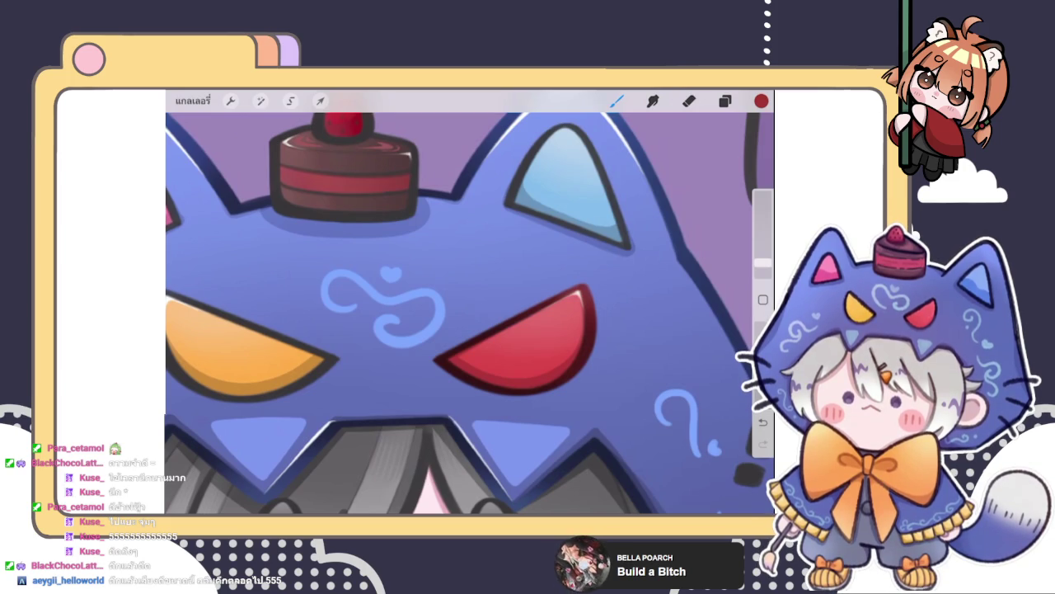
pyautogui.click(725, 101)
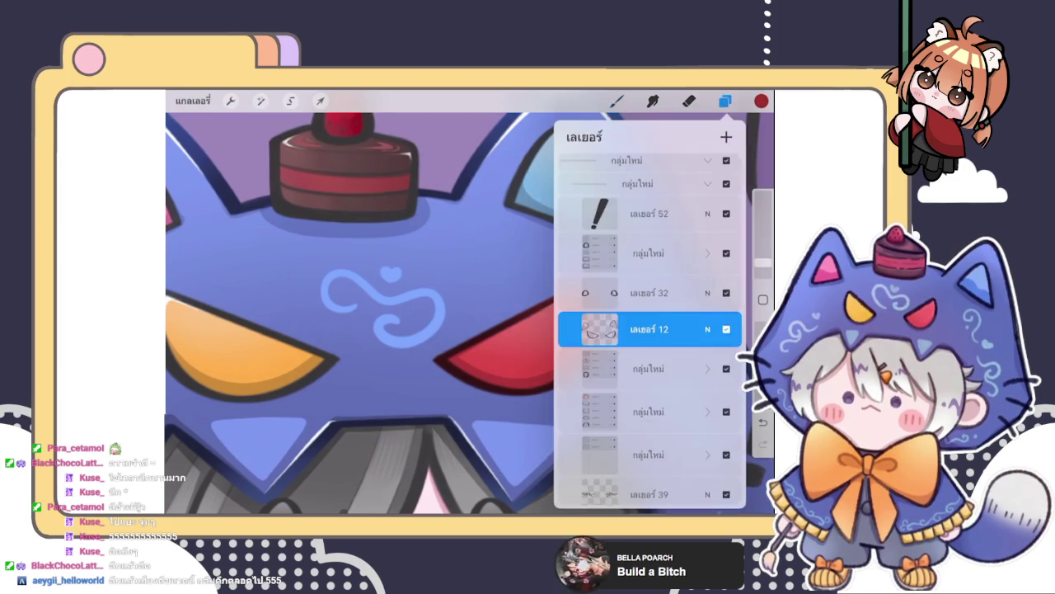
# - Undo the stray red stroke and outline the yellow eye's lower-left edge in dark brown
pyautogui.moveTo(330, 313)
pyautogui.mouseDown()
pyautogui.moveTo(565, 289)
pyautogui.moveTo(610, 299)
pyautogui.mouseUp()
pyautogui.hotkey('ctrl', 'z')
pyautogui.click(497, 363)
pyautogui.click(761, 101)
pyautogui.click(654, 264)
pyautogui.click(513, 318)
pyautogui.moveTo(476, 361); pyautogui.dragTo(339, 262)
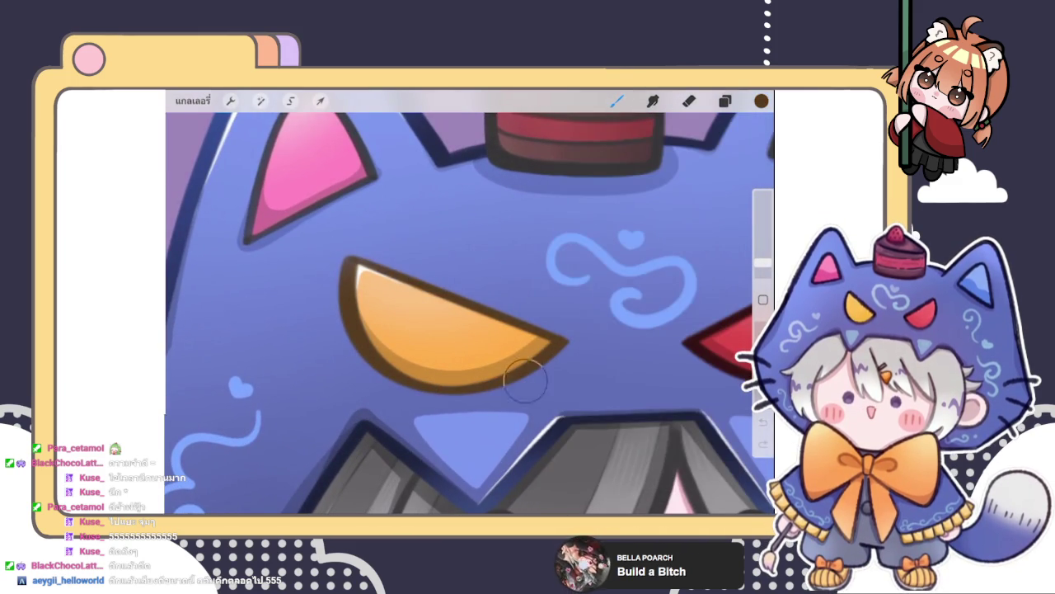
# - Adjust the brown slightly and zoom around to check the eye shading
pyautogui.click(761, 100)
pyautogui.click(655, 247)
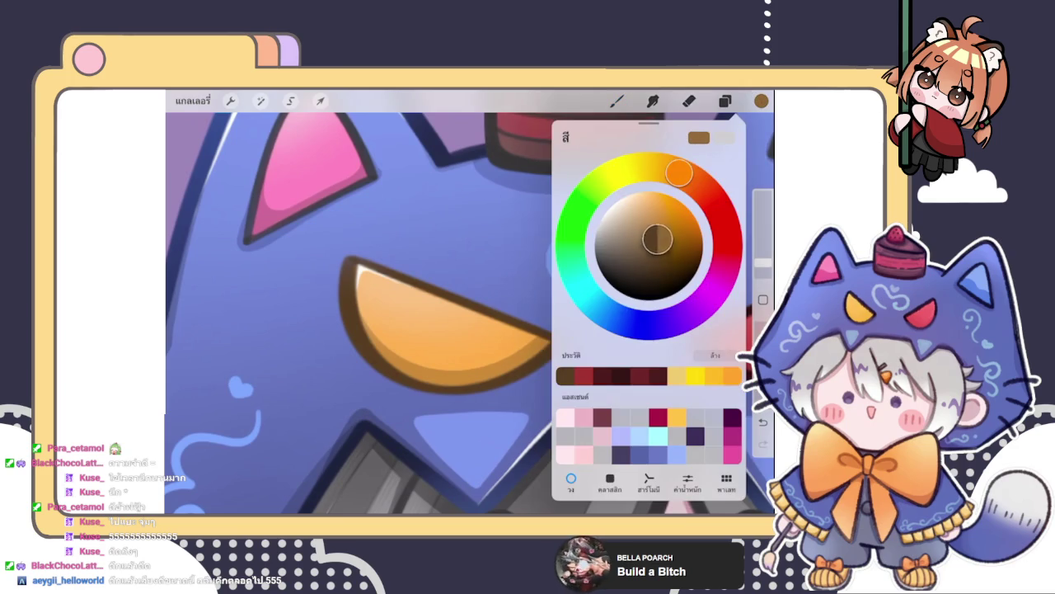
pyautogui.click(763, 264)
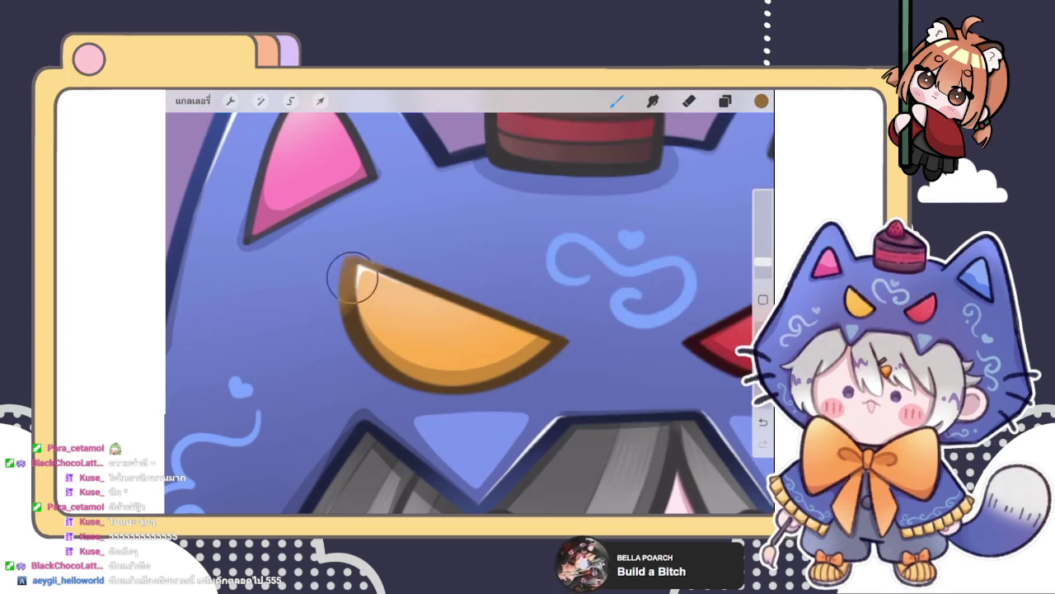
pyautogui.scroll(-3, 470, 314)
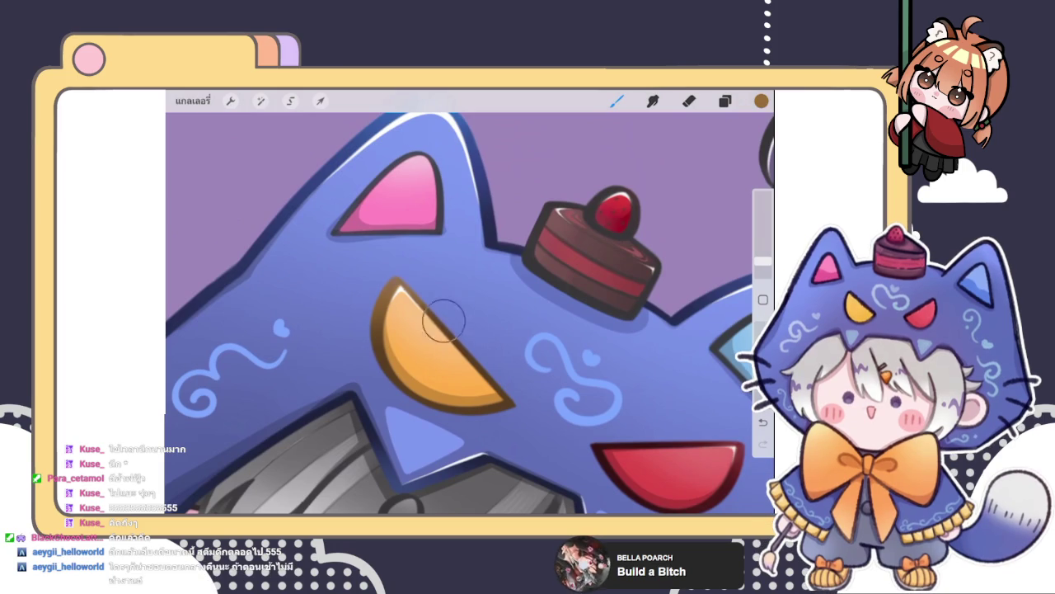
pyautogui.scroll(-5, 470, 314)
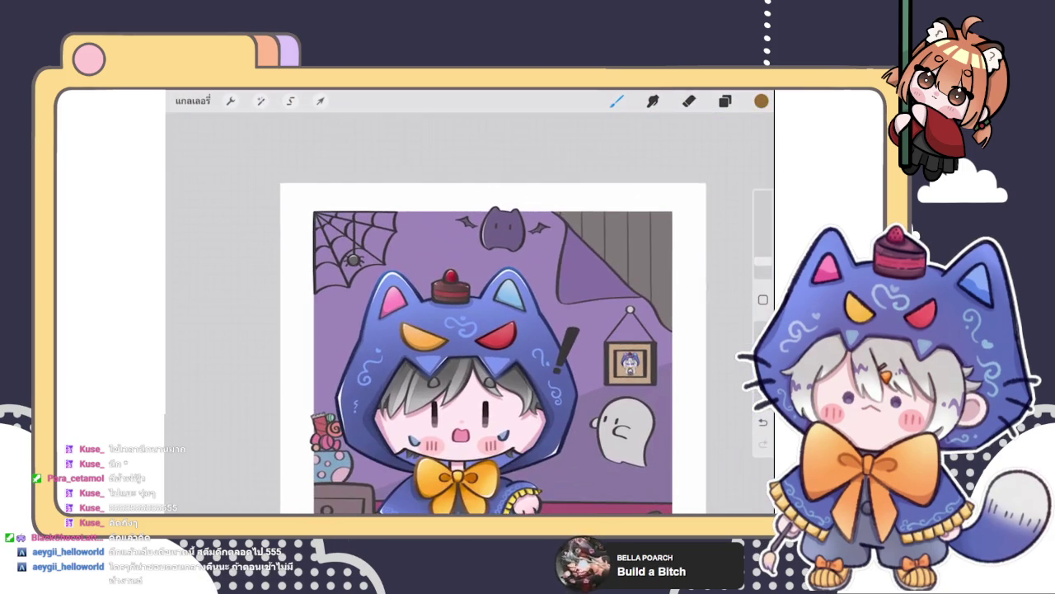
pyautogui.scroll(1, 495, 330)
pyautogui.scroll(2, 470, 313)
pyautogui.scroll(3, 470, 313)
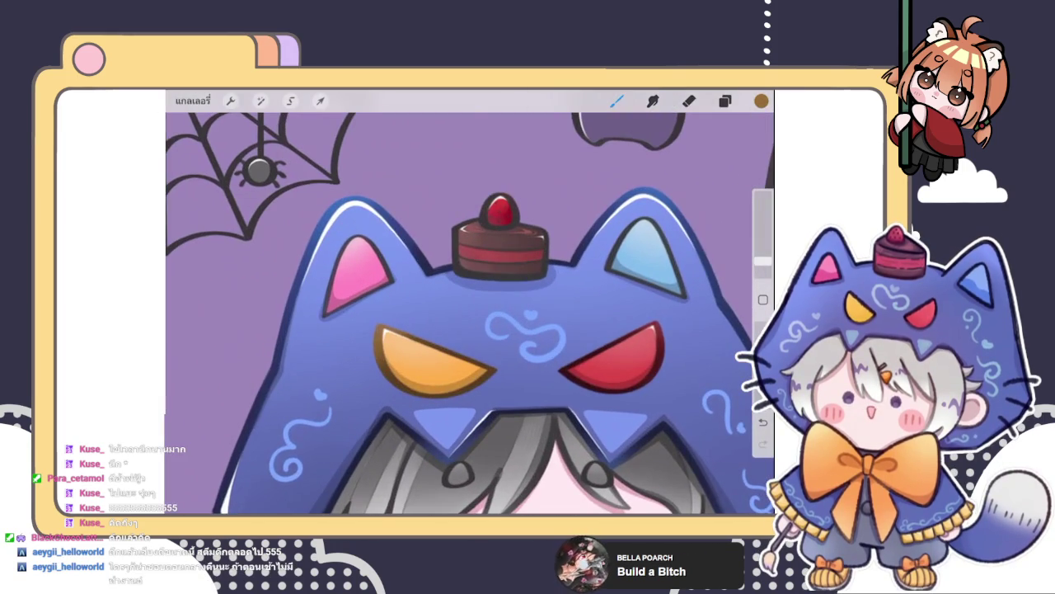
# - Pick a new orange-gold brush colour and zoom out to check the whole piece
pyautogui.click(726, 100)
pyautogui.click(644, 223)
pyautogui.click(386, 322)
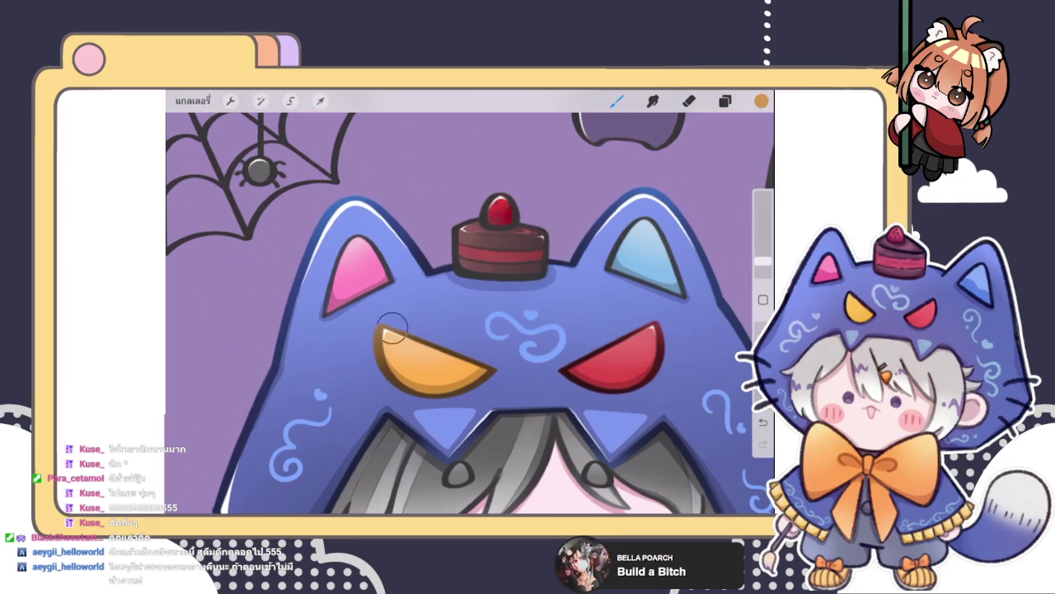
pyautogui.scroll(-5, 470, 314)
pyautogui.scroll(-2, 470, 314)
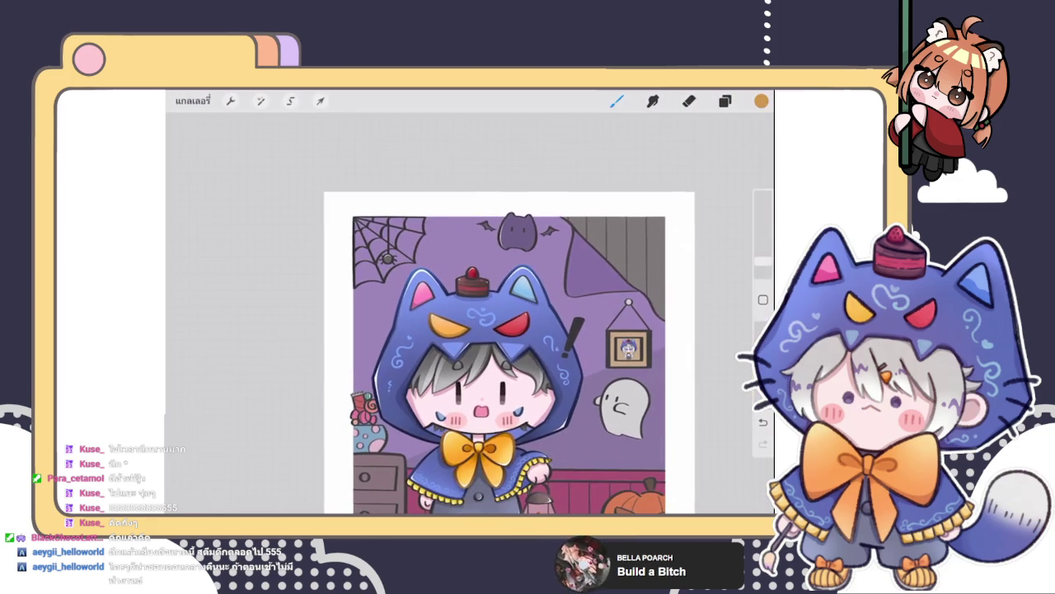
pyautogui.scroll(3, 456, 307)
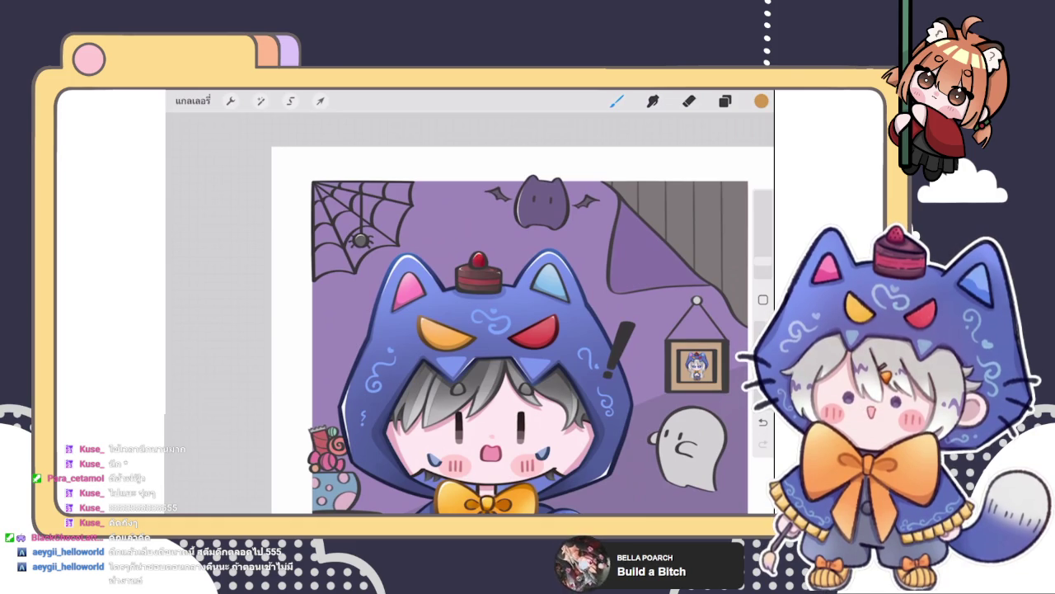
pyautogui.scroll(2, 495, 330)
# - Sample the hood's colour from the canvas and adjust its shade
pyautogui.click(725, 101)
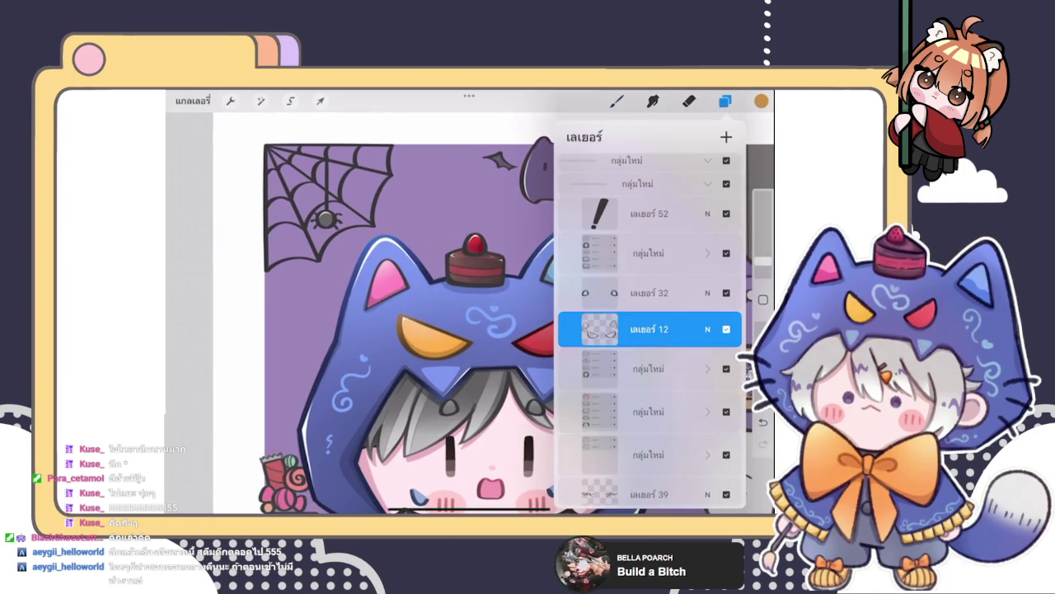
pyautogui.click(617, 100)
pyautogui.scroll(3, 470, 314)
pyautogui.click(424, 357)
pyautogui.click(761, 101)
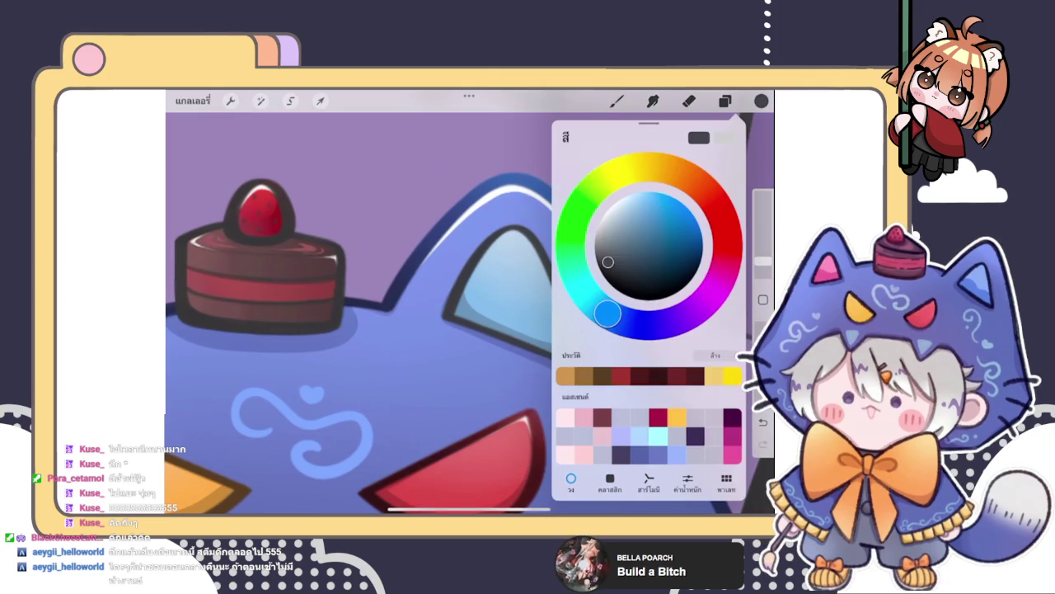
pyautogui.moveTo(608, 263); pyautogui.dragTo(630, 275)
pyautogui.click(536, 339)
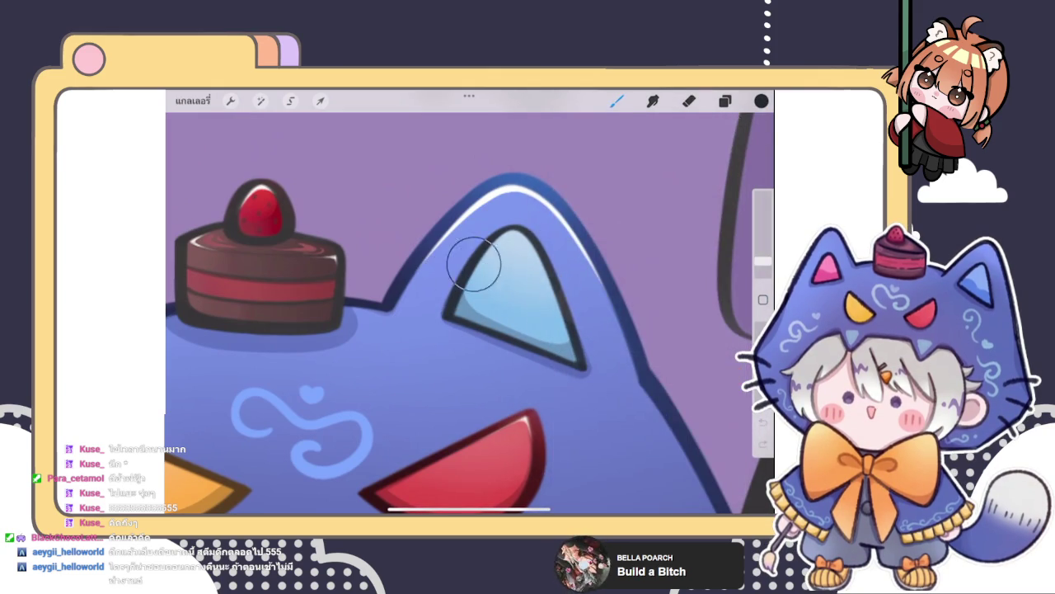
# - Lighten the current blue in the colour picker
pyautogui.click(761, 100)
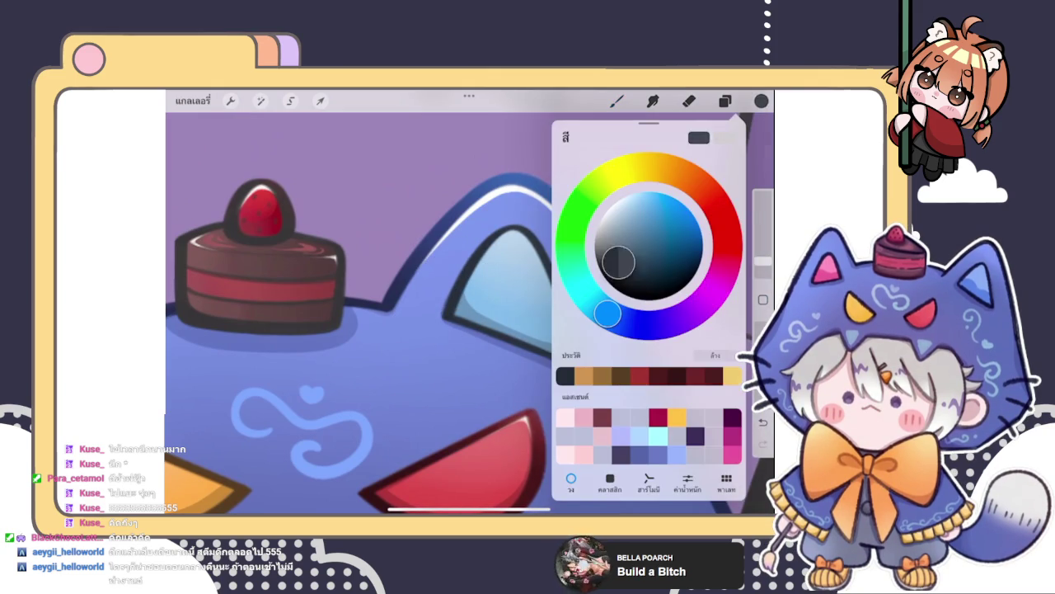
pyautogui.click(505, 238)
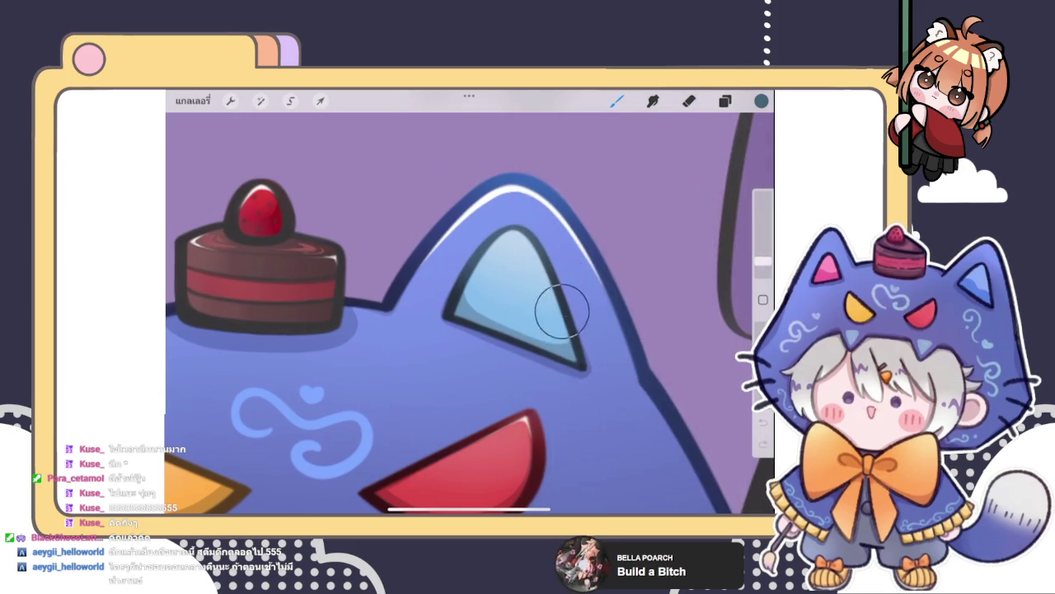
pyautogui.click(761, 101)
pyautogui.moveTo(627, 243); pyautogui.dragTo(635, 221)
pyautogui.click(617, 101)
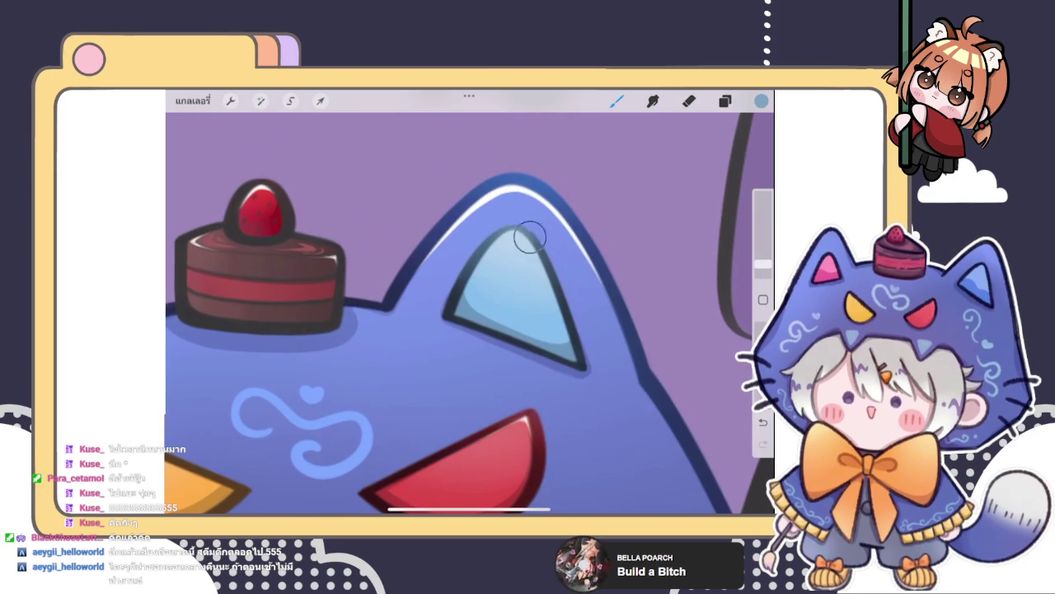
# - Sample the ear's pink, choose a dark red, and stroke it down the pink ear's left edge
pyautogui.moveTo(330, 314); pyautogui.dragTo(577, 313)
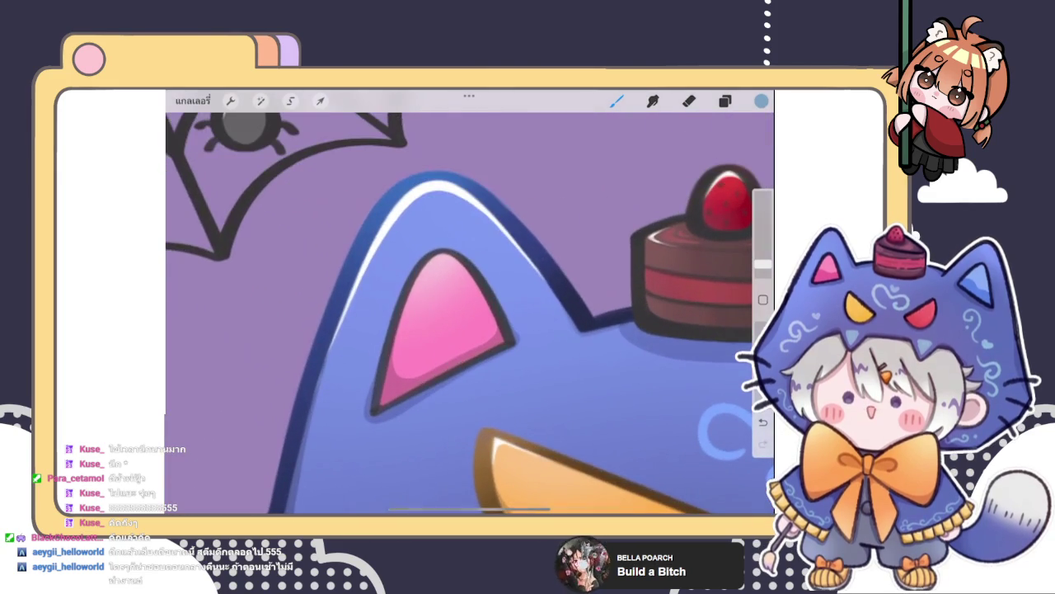
pyautogui.moveTo(563, 268); pyautogui.dragTo(446, 321)
pyautogui.click(762, 101)
pyautogui.click(647, 248)
pyautogui.click(390, 416)
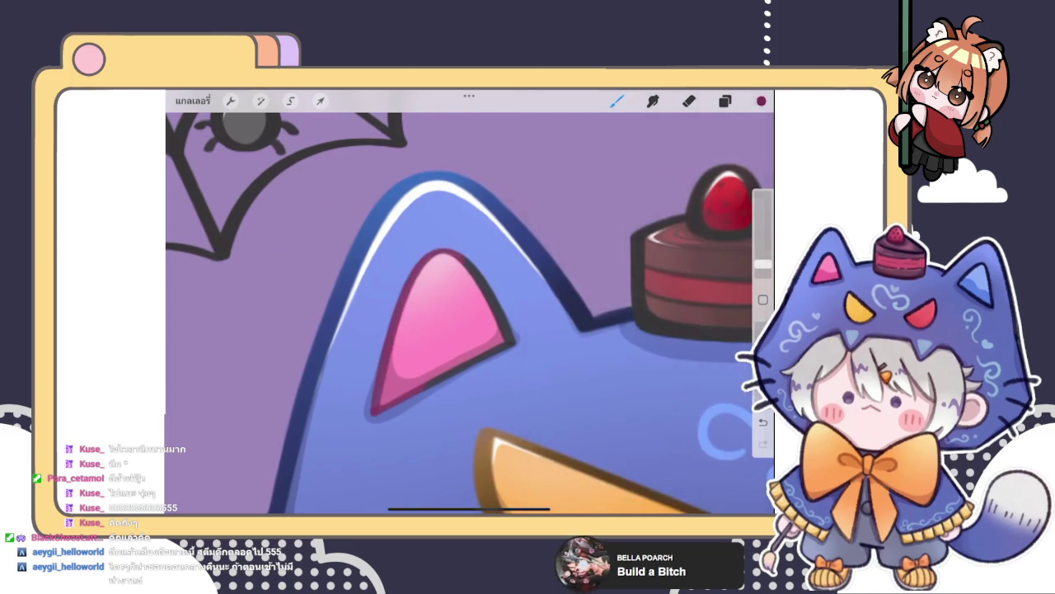
pyautogui.click(761, 100)
pyautogui.click(647, 249)
pyautogui.click(371, 432)
pyautogui.moveTo(446, 245); pyautogui.dragTo(385, 389)
# - Brighten the active colour to a vivid pink and zoom out
pyautogui.click(761, 100)
pyautogui.moveTo(651, 263); pyautogui.dragTo(639, 225)
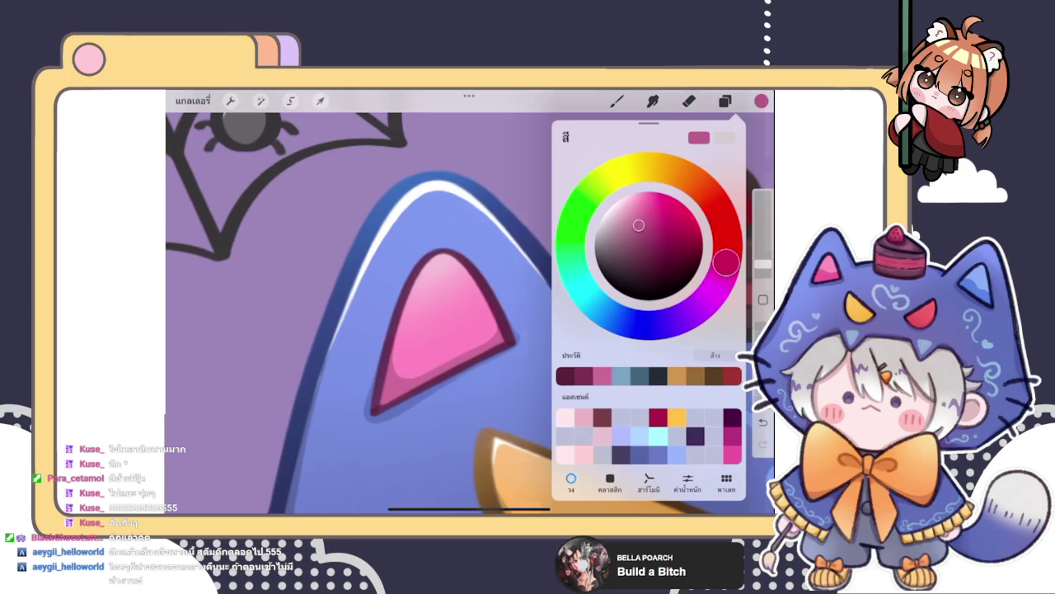
pyautogui.click(617, 101)
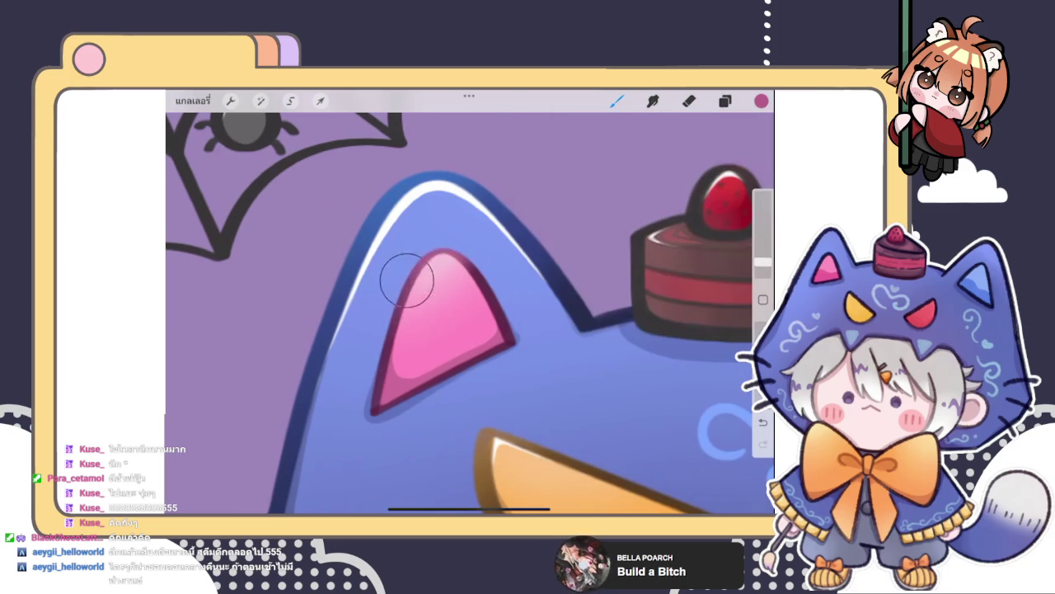
pyautogui.scroll(-2, 470, 305)
pyautogui.scroll(-3, 470, 305)
pyautogui.scroll(-1, 470, 305)
pyautogui.scroll(-3, 470, 305)
pyautogui.scroll(-2, 470, 305)
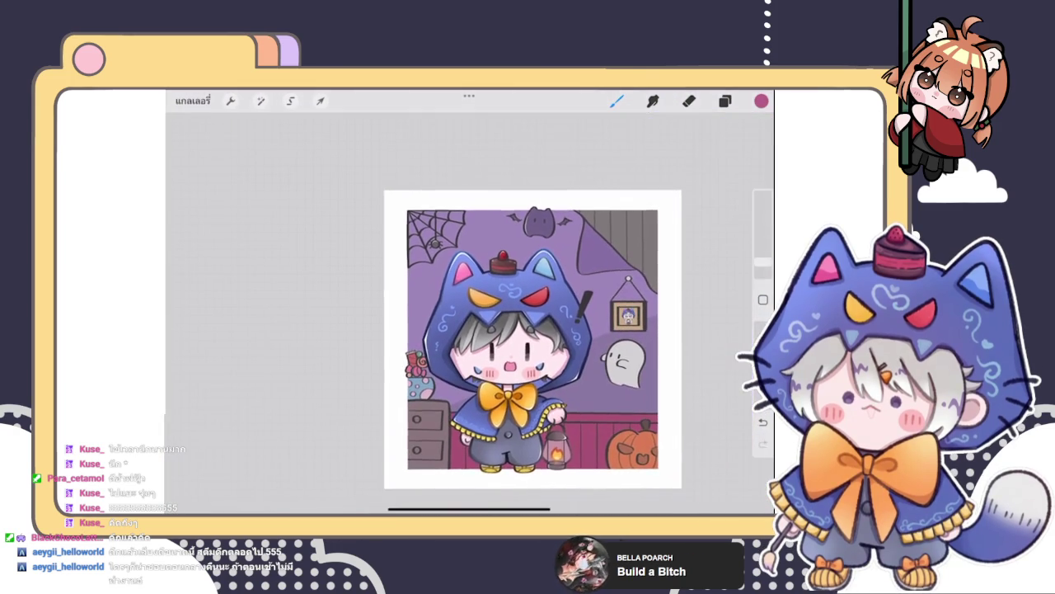
# - Make Layer 32 the active layer
pyautogui.click(724, 101)
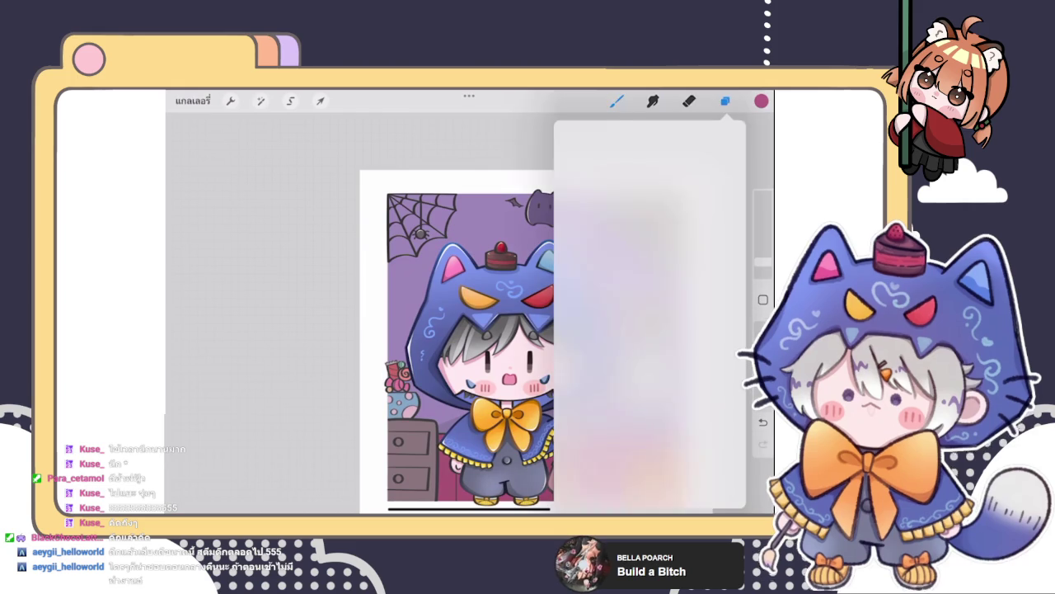
pyautogui.click(649, 293)
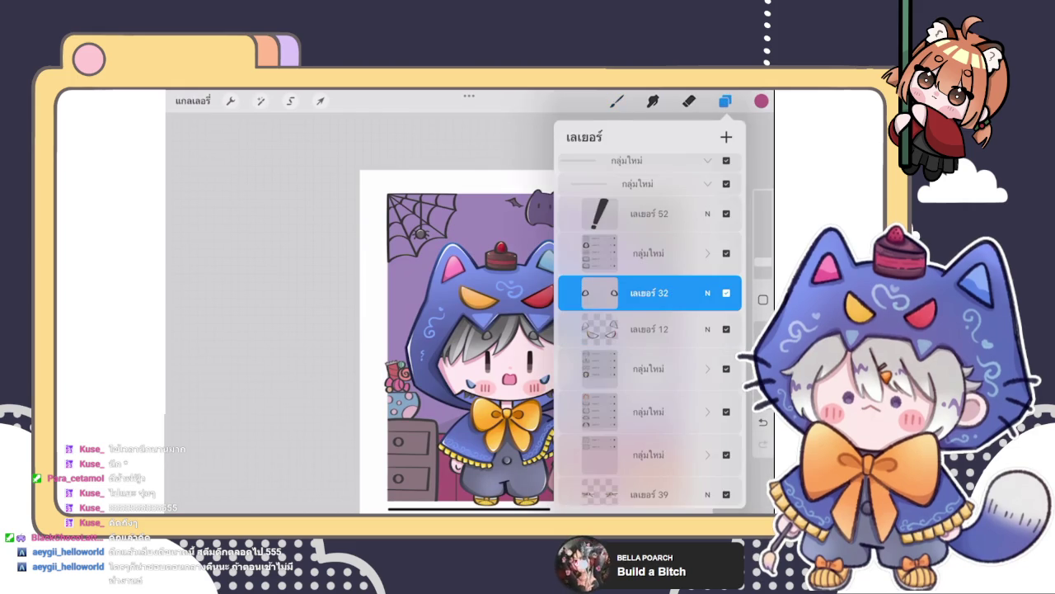
pyautogui.click(616, 100)
pyautogui.scroll(3, 494, 346)
pyautogui.scroll(3, 495, 346)
pyautogui.scroll(3, 494, 330)
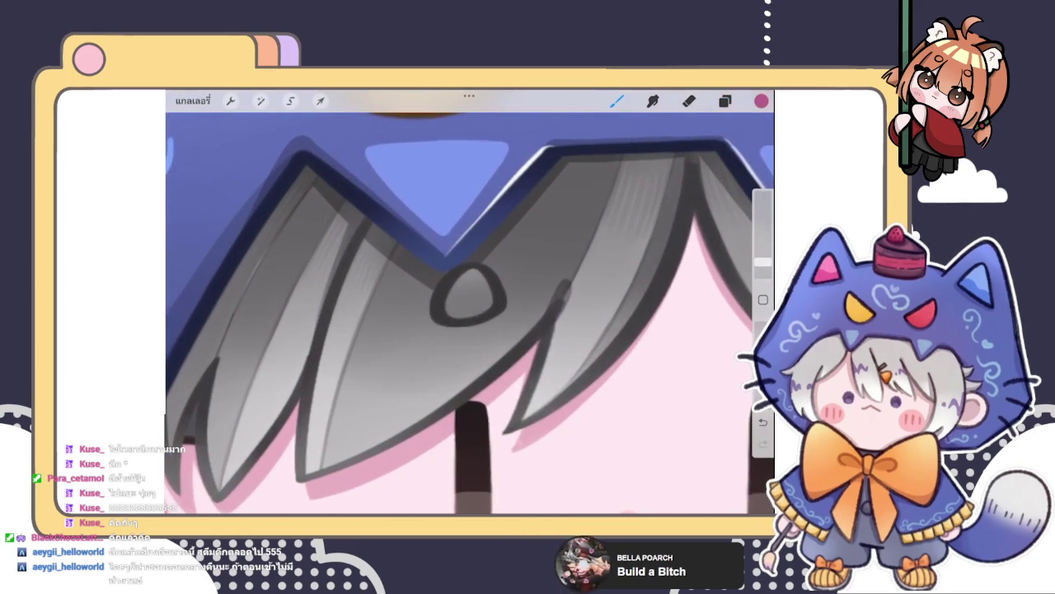
# - Eyedrop the hair's dark grey and paint grey shading strokes into the hair
pyautogui.click(470, 248)
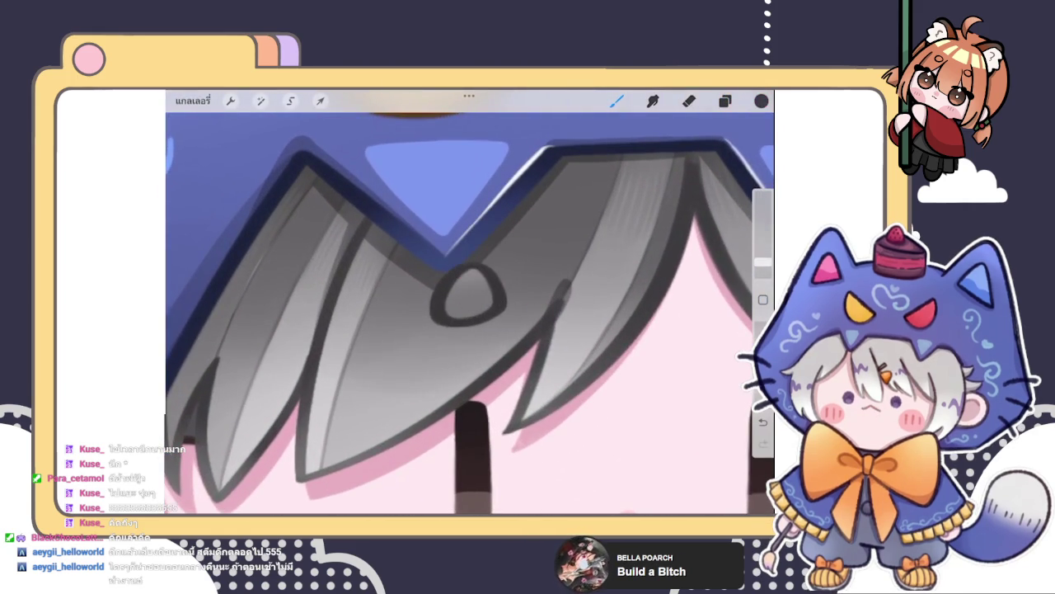
pyautogui.click(761, 101)
pyautogui.click(495, 236)
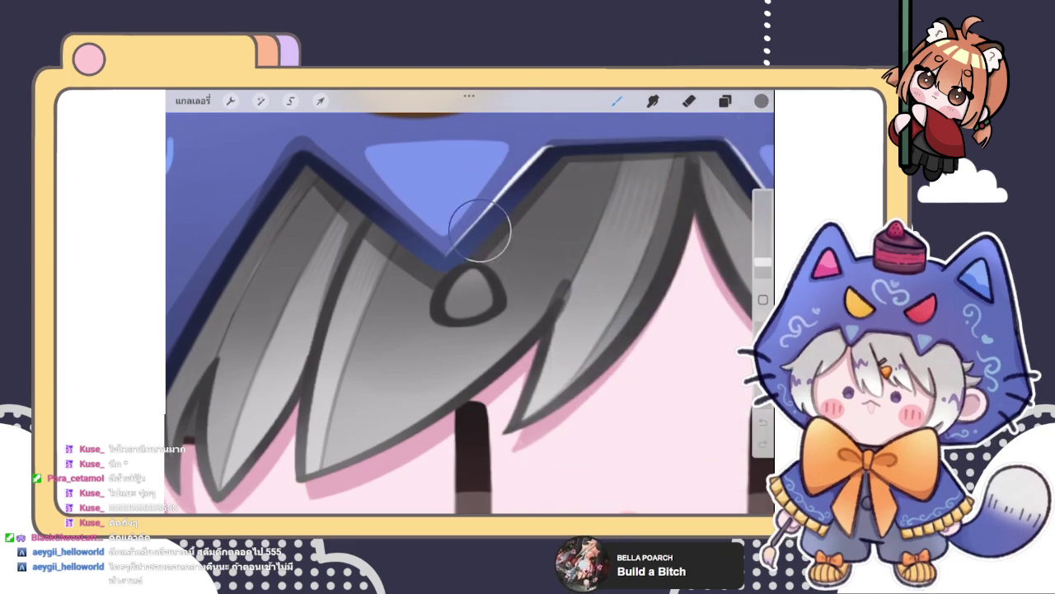
pyautogui.moveTo(446, 270); pyautogui.dragTo(458, 293)
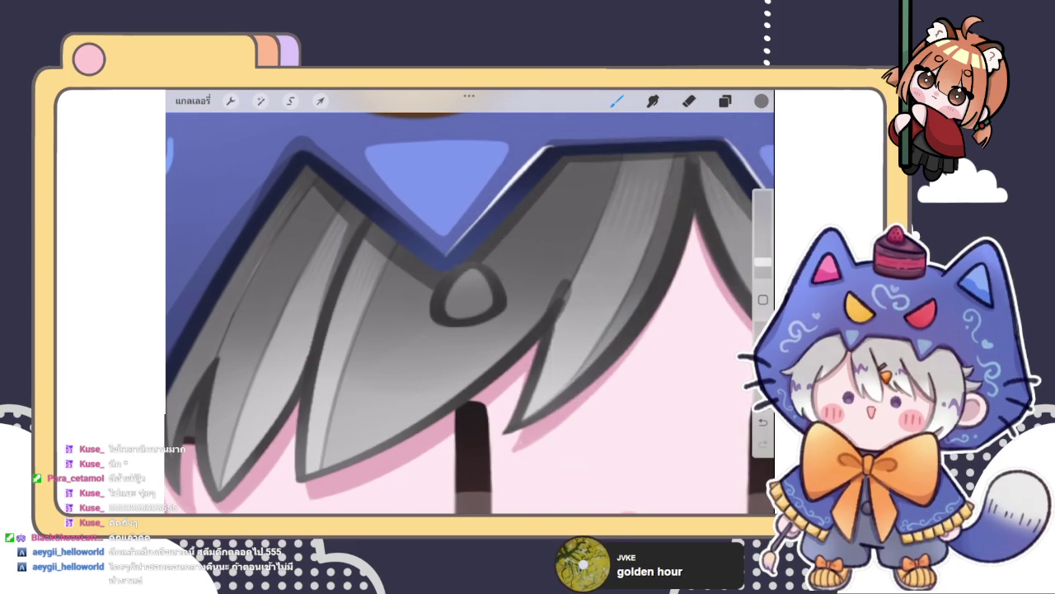
pyautogui.scroll(-5, 458, 293)
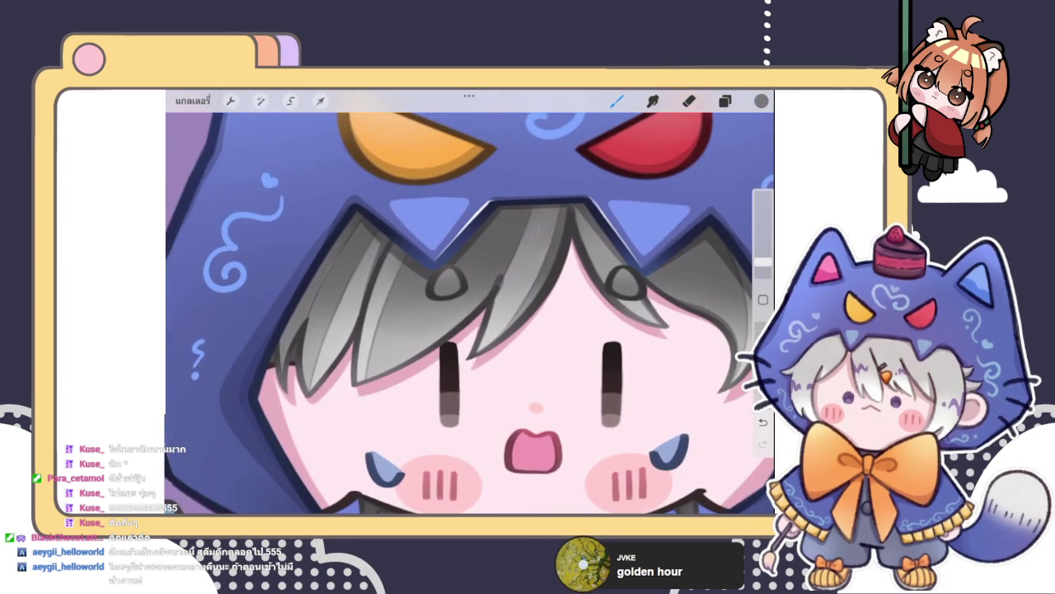
pyautogui.scroll(3, 470, 314)
pyautogui.scroll(3, 470, 314)
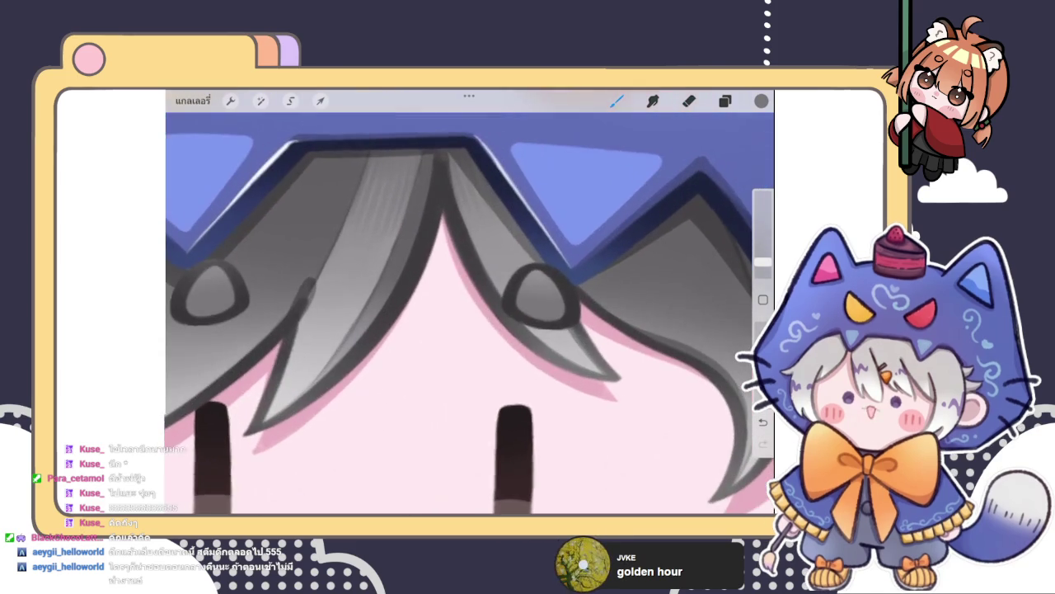
pyautogui.moveTo(567, 307); pyautogui.dragTo(583, 278)
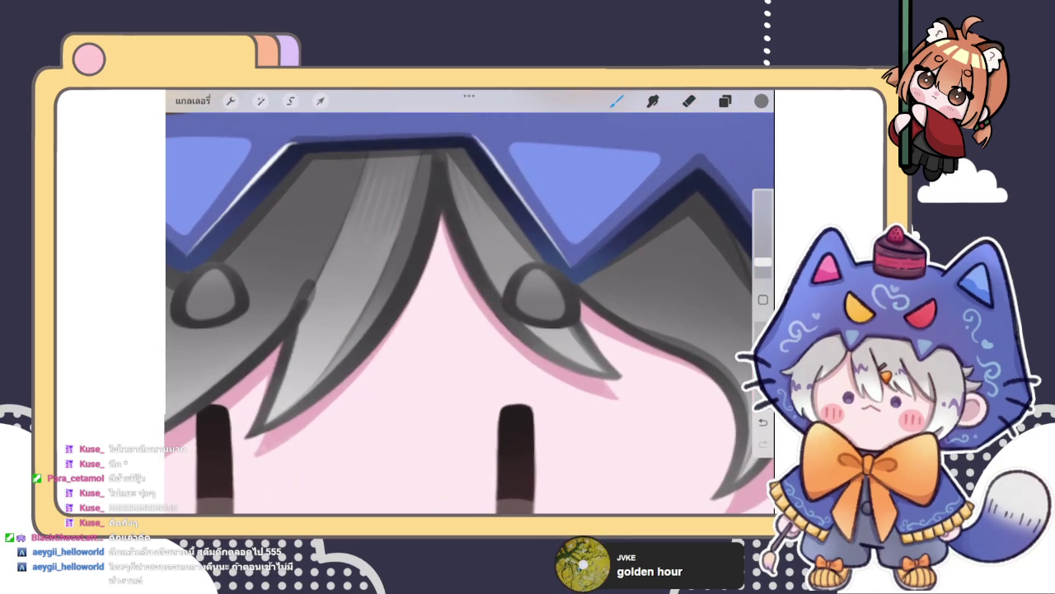
# - Show the layer list with the group above Layer 32 expanded
pyautogui.scroll(-5, 470, 313)
pyautogui.scroll(5, 487, 371)
pyautogui.scroll(2, 470, 314)
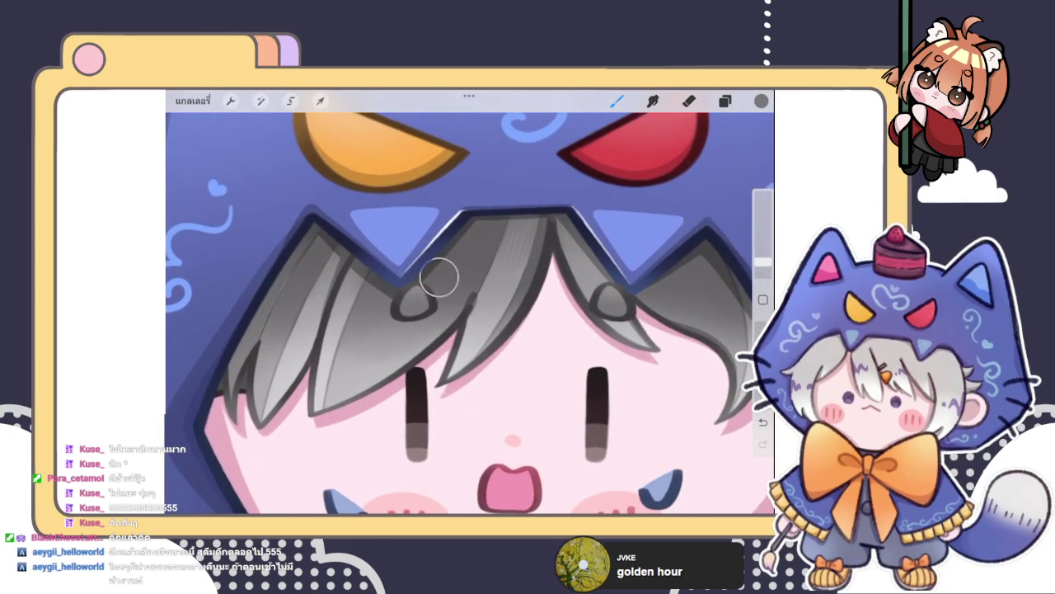
pyautogui.scroll(-3, 470, 313)
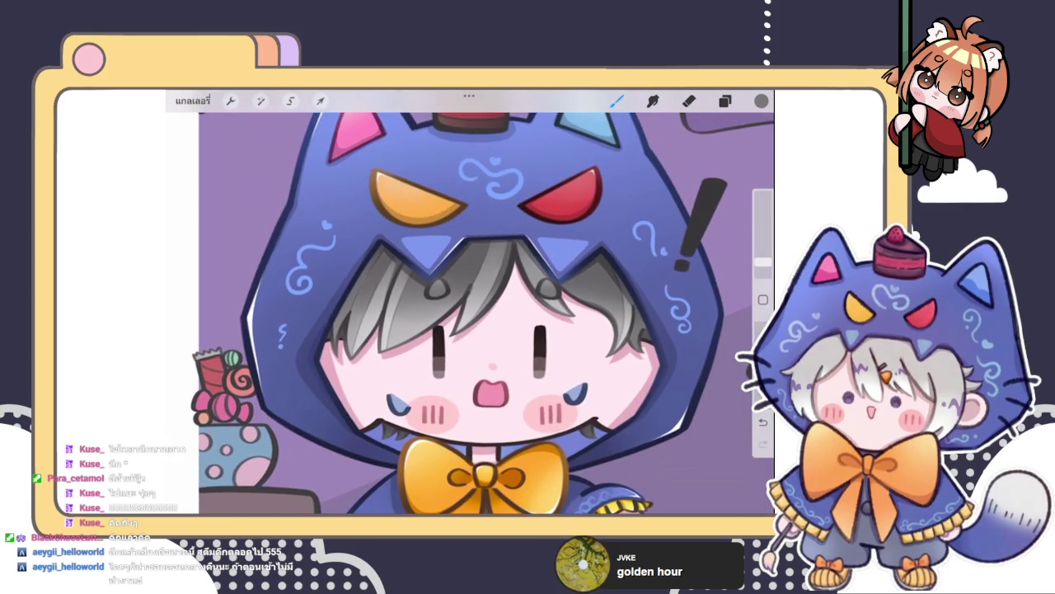
pyautogui.scroll(2, 470, 314)
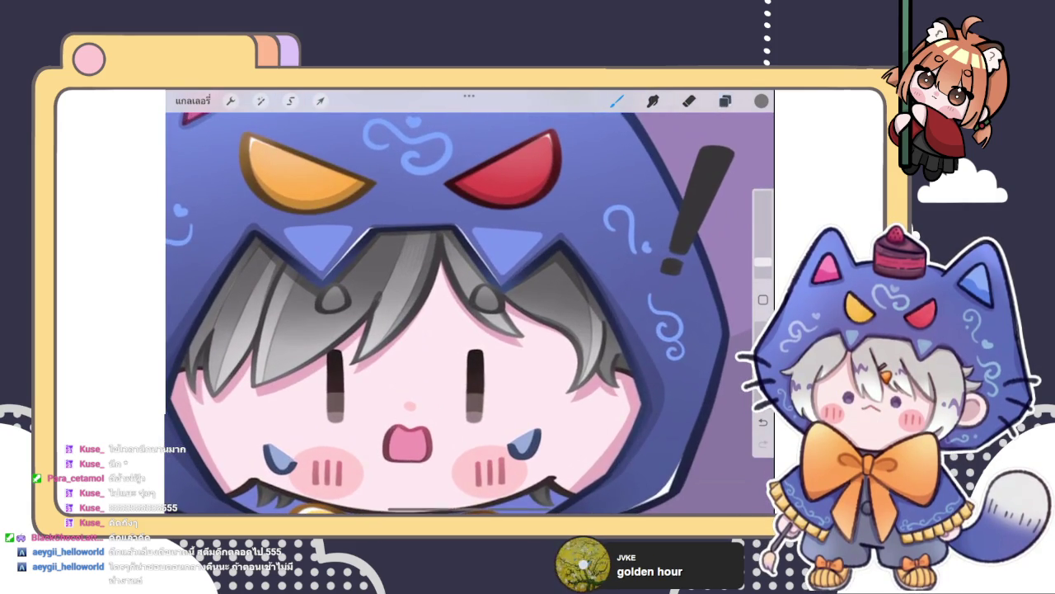
pyautogui.click(725, 101)
pyautogui.click(708, 290)
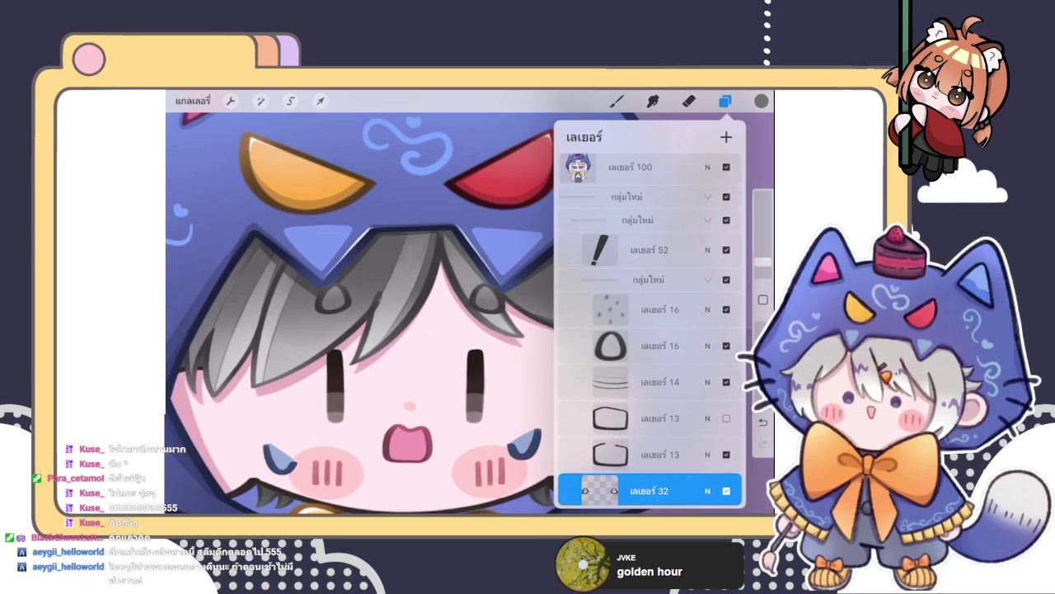
# - Dismiss the layer list and bring up the colour wheel, showing dark brown, for the cake
pyautogui.scroll(-3, 359, 313)
pyautogui.scroll(-2, 359, 313)
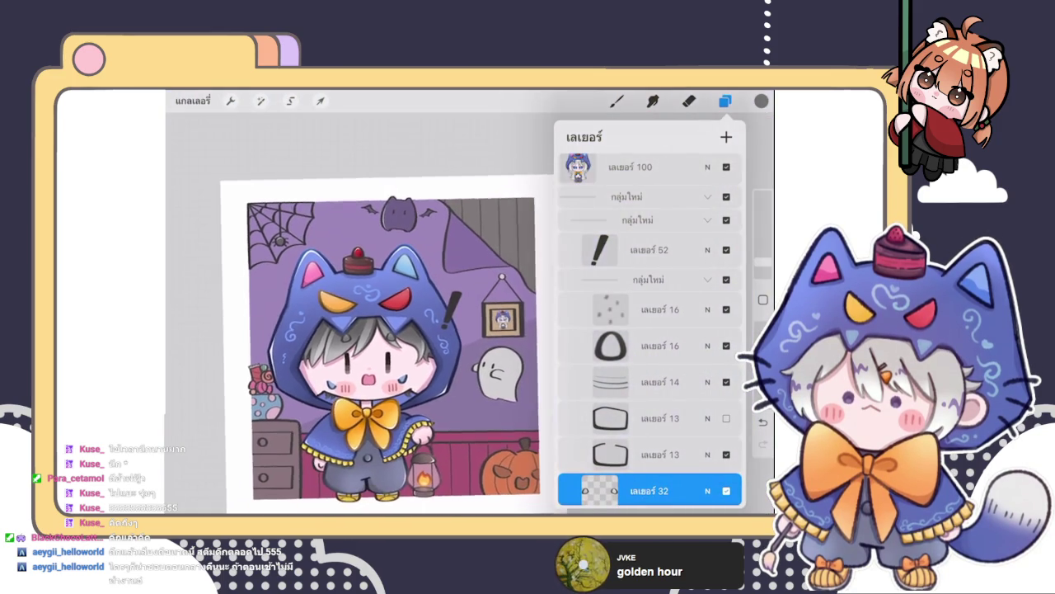
pyautogui.scroll(5, 501, 326)
pyautogui.scroll(5, 537, 302)
pyautogui.scroll(-5, 538, 302)
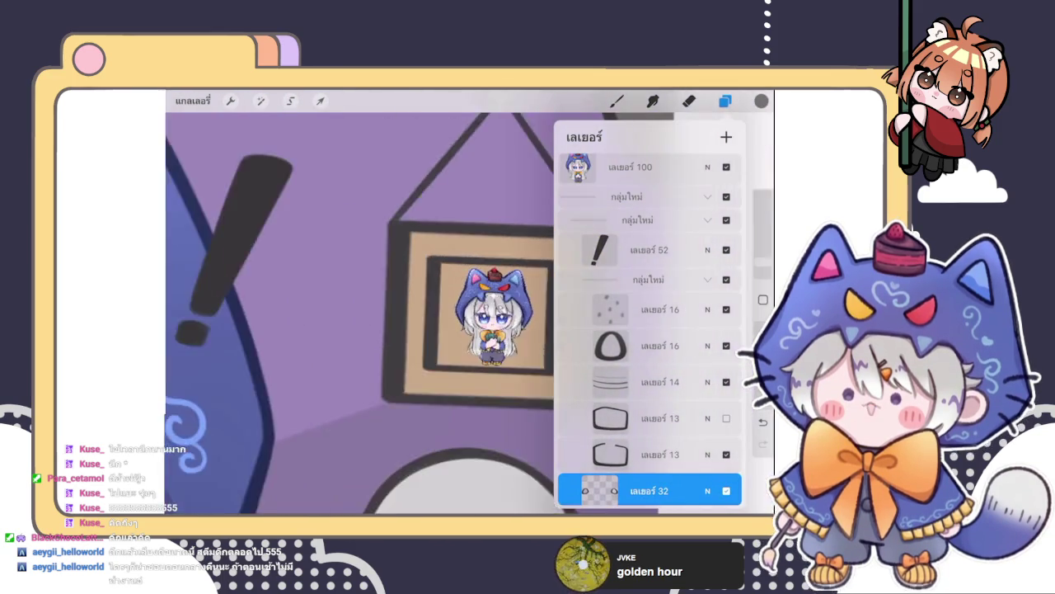
pyautogui.scroll(-2, 359, 314)
pyautogui.scroll(-2, 359, 314)
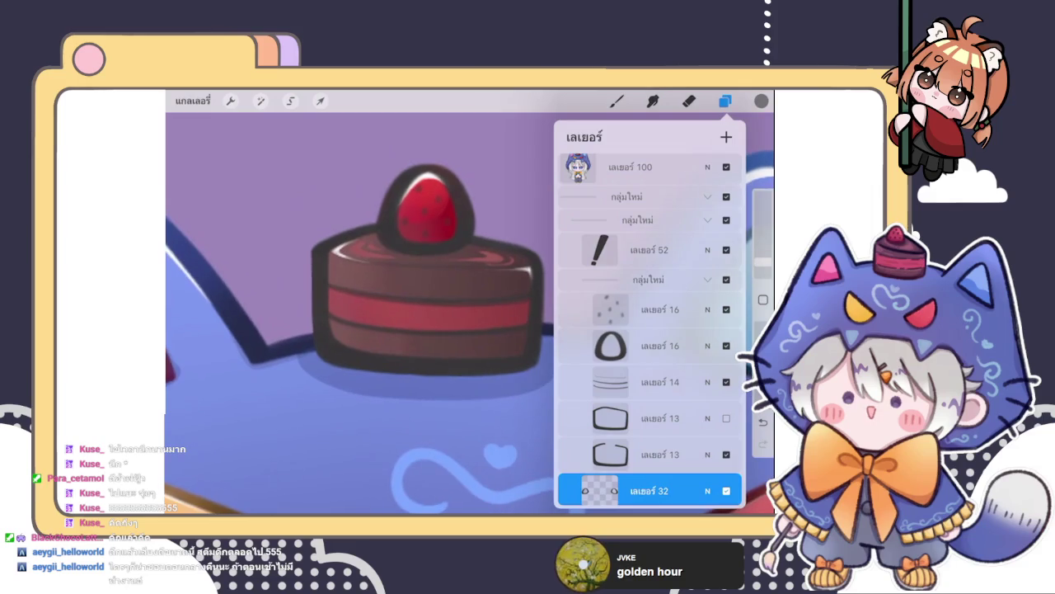
pyautogui.press('b')
pyautogui.click(761, 101)
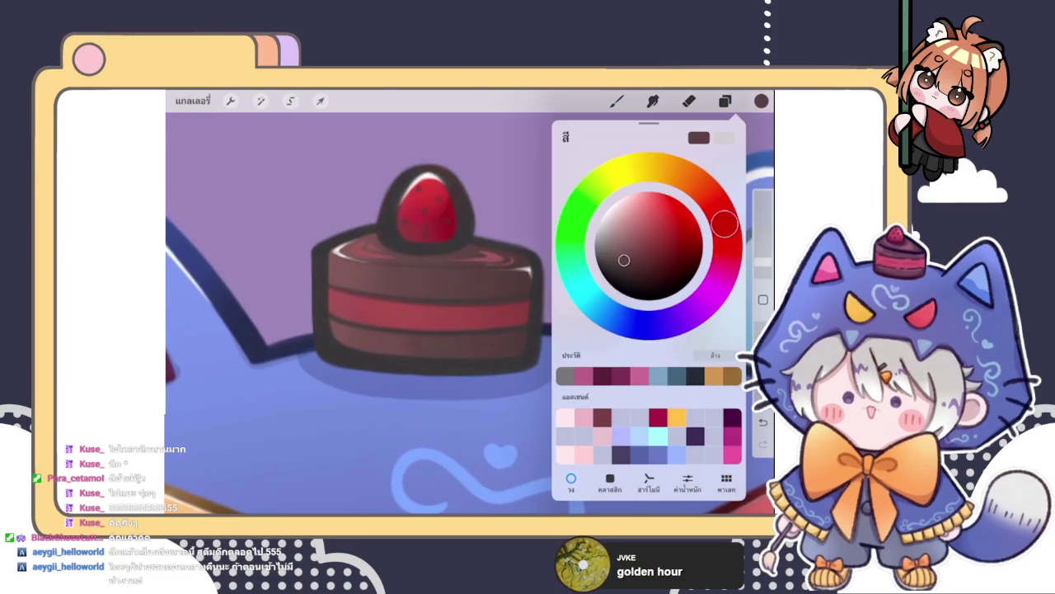
# - Select layer 13, which holds the cake outline, and pick a slightly darker colour
pyautogui.click(725, 101)
pyautogui.click(610, 292)
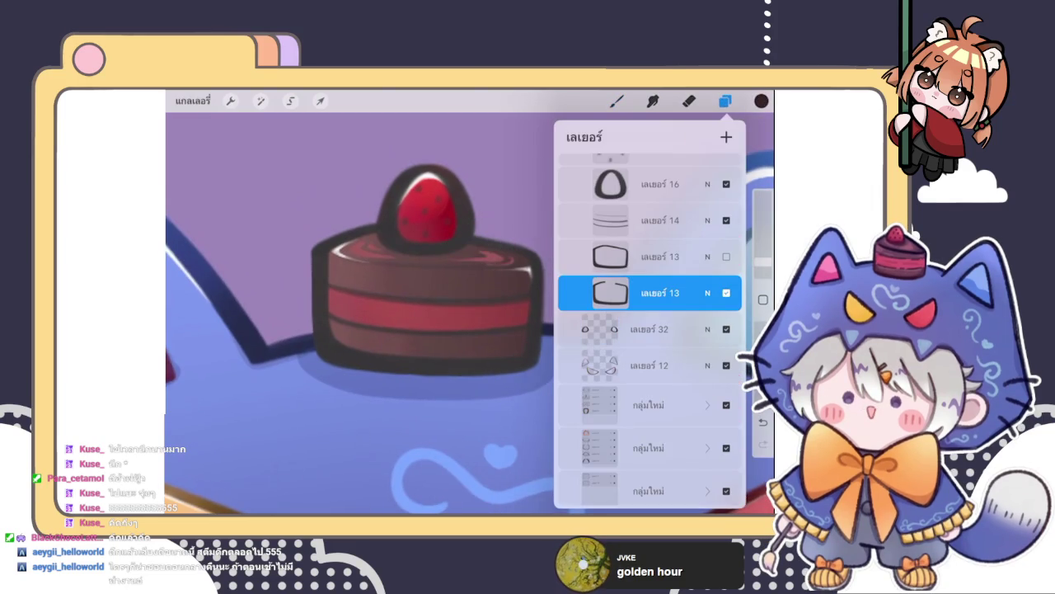
pyautogui.click(322, 286)
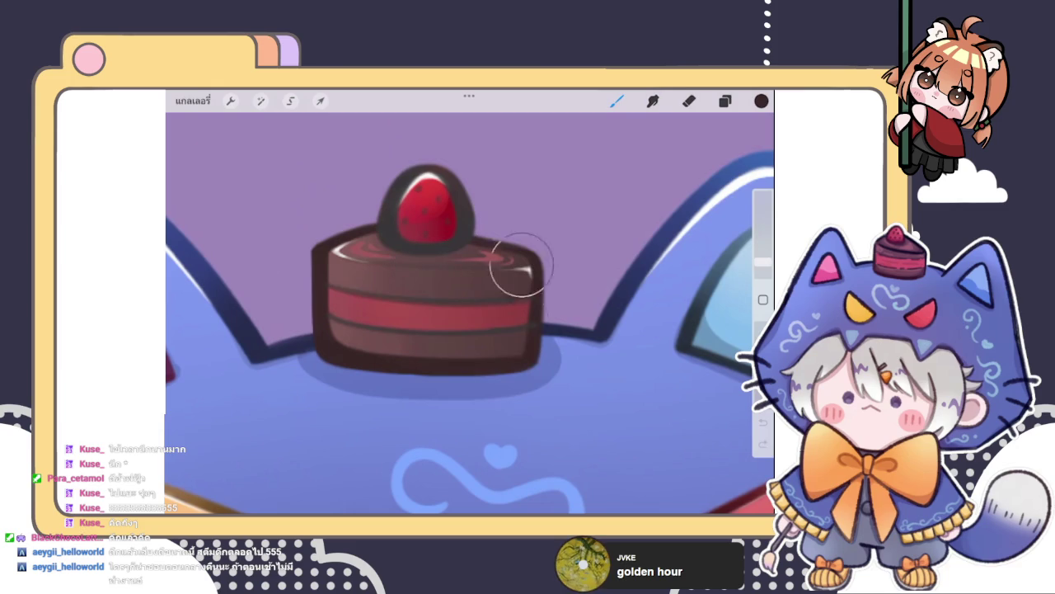
pyautogui.click(761, 100)
pyautogui.click(629, 280)
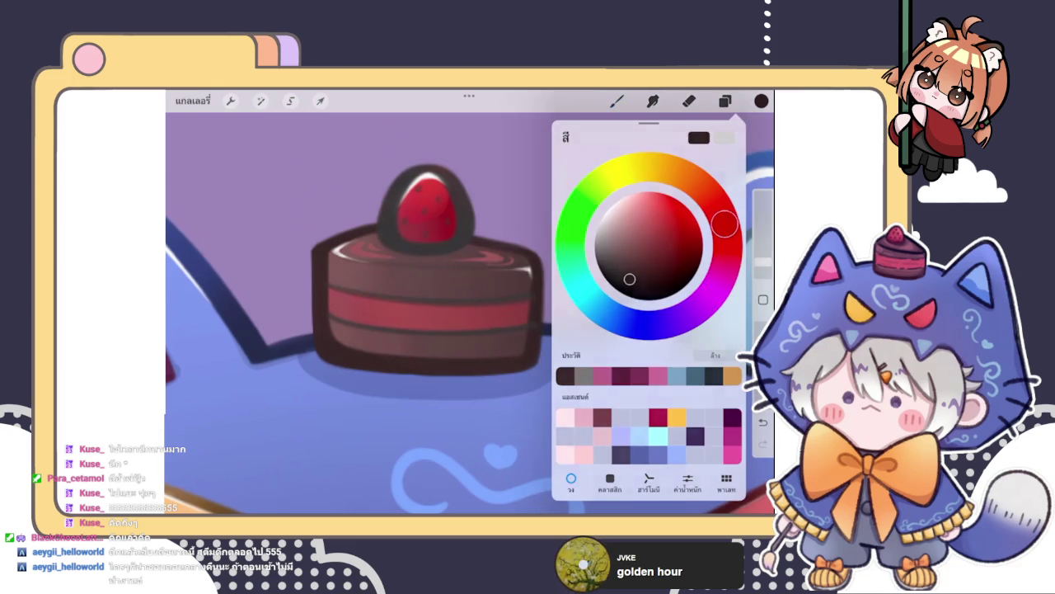
pyautogui.click(313, 223)
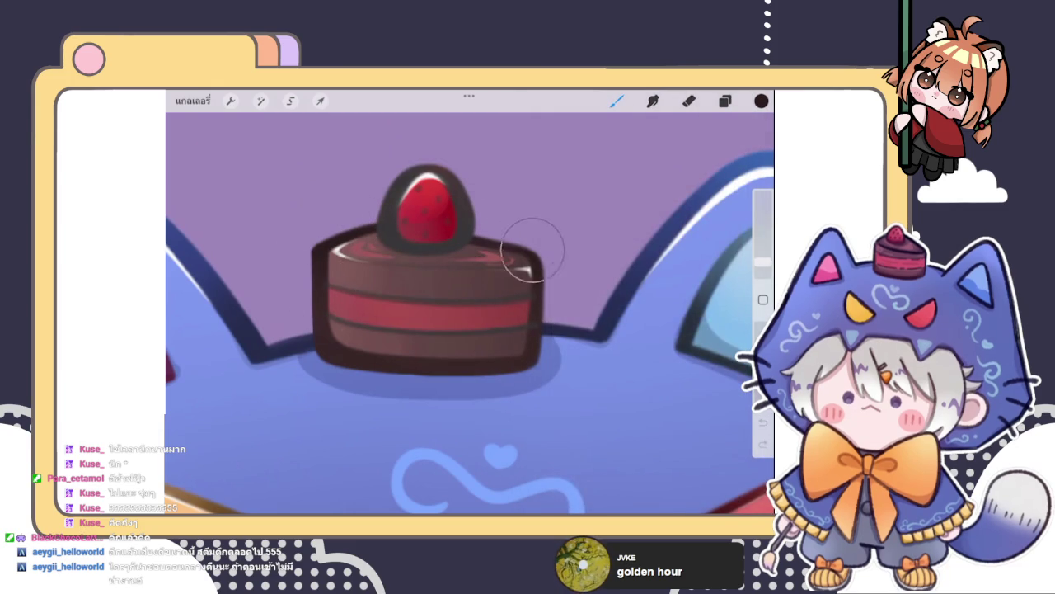
# - Duplicate layer 14, which holds the cake stripes, and erase along the cake's right edge
pyautogui.click(724, 100)
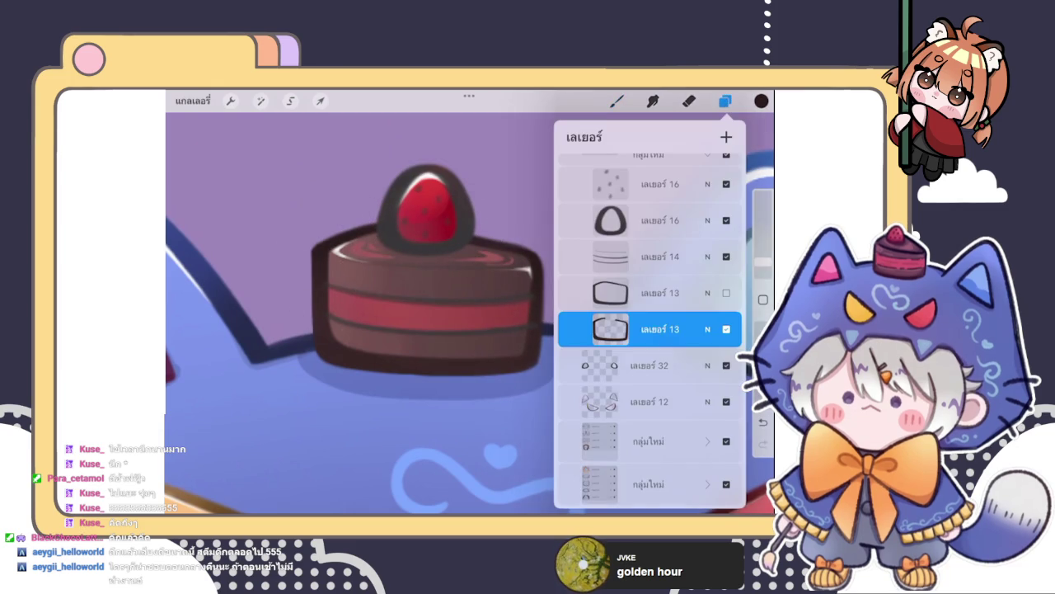
pyautogui.click(652, 256)
pyautogui.moveTo(709, 257); pyautogui.dragTo(627, 257)
pyautogui.click(689, 256)
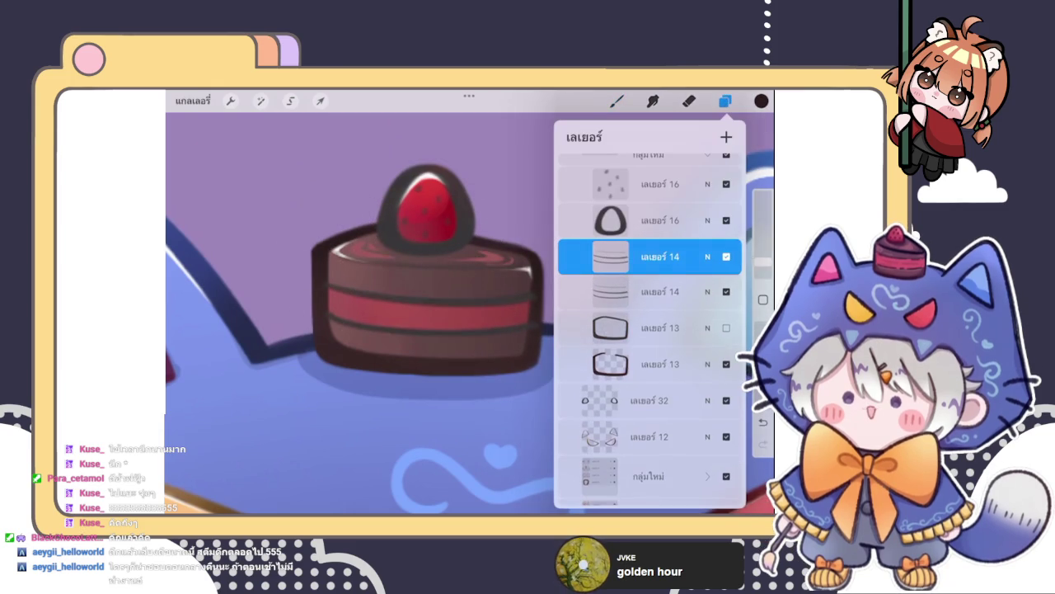
pyautogui.click(611, 257)
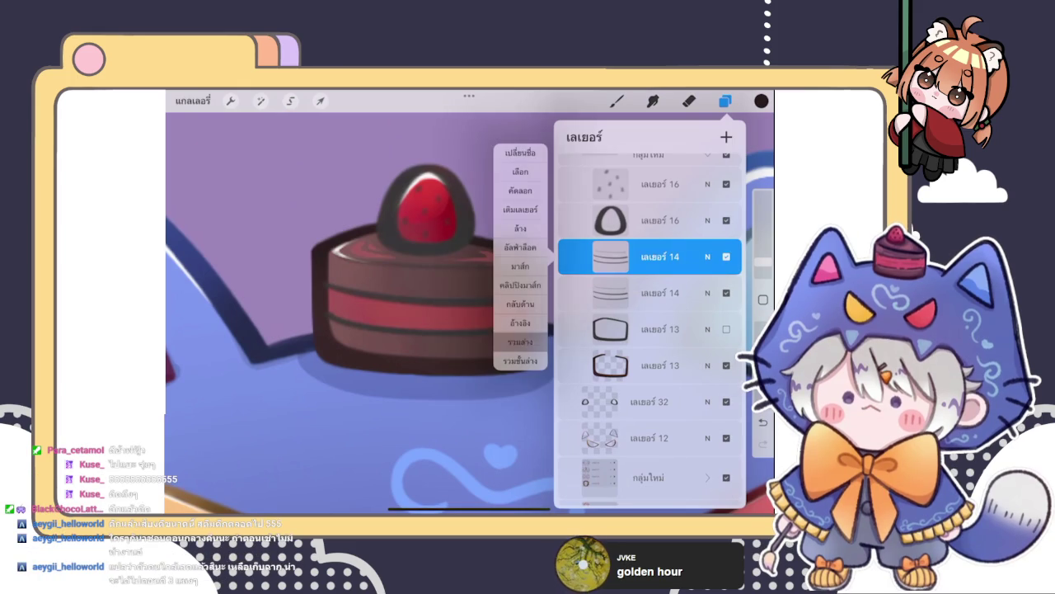
pyautogui.click(520, 346)
pyautogui.click(689, 100)
pyautogui.moveTo(547, 299); pyautogui.dragTo(538, 310)
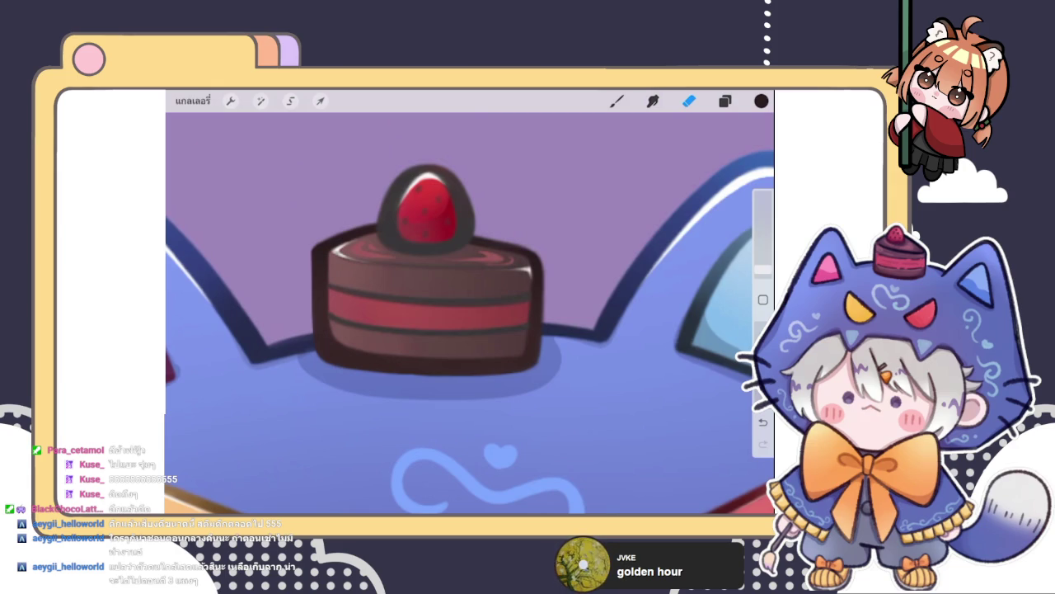
# - Choose a painting brush and sample the dark red from the cake
pyautogui.click(725, 101)
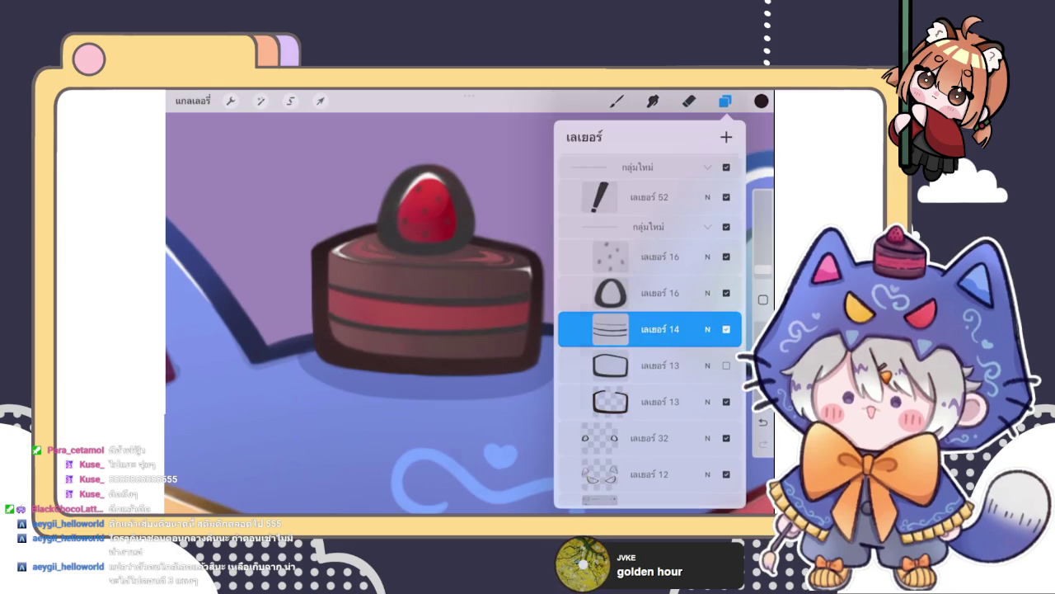
pyautogui.click(651, 329)
pyautogui.click(651, 329)
pyautogui.click(725, 101)
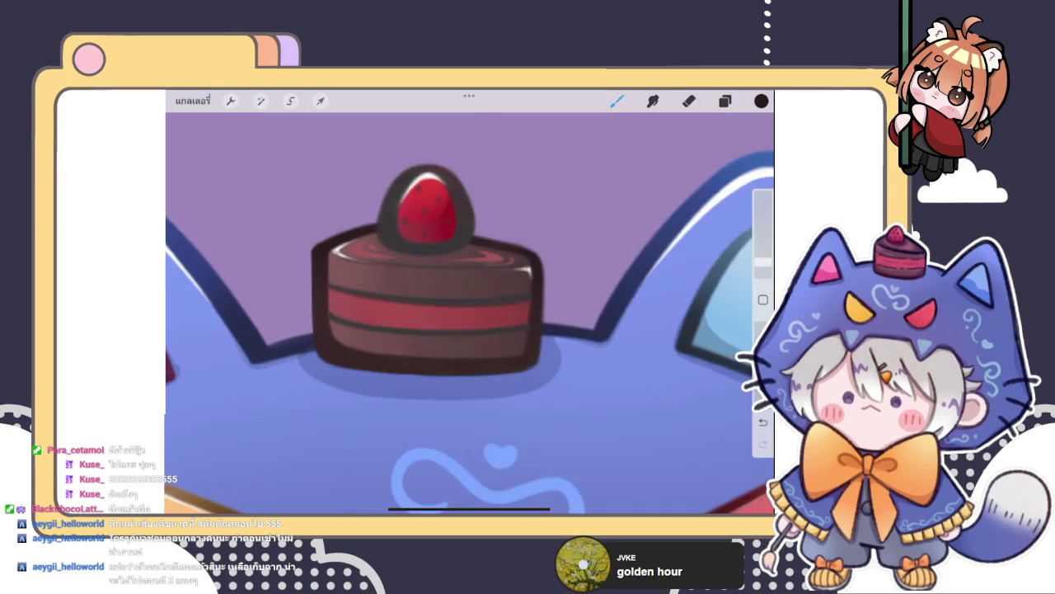
pyautogui.click(617, 101)
pyautogui.click(330, 314)
pyautogui.moveTo(311, 316); pyautogui.dragTo(506, 316)
# - Adjust the current colour to a red shade in the colour wheel
pyautogui.click(761, 100)
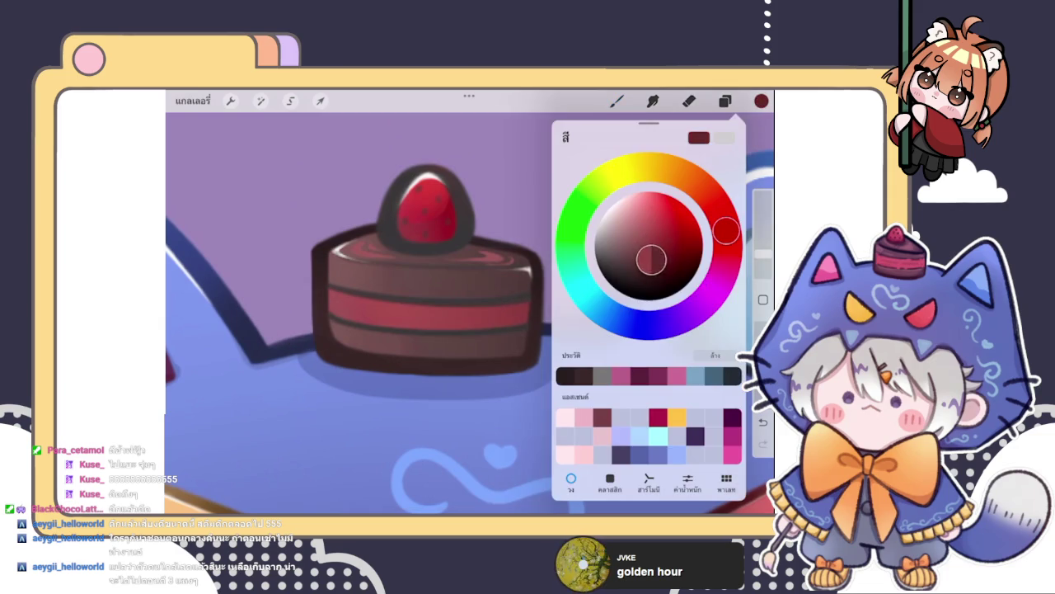
pyautogui.click(387, 344)
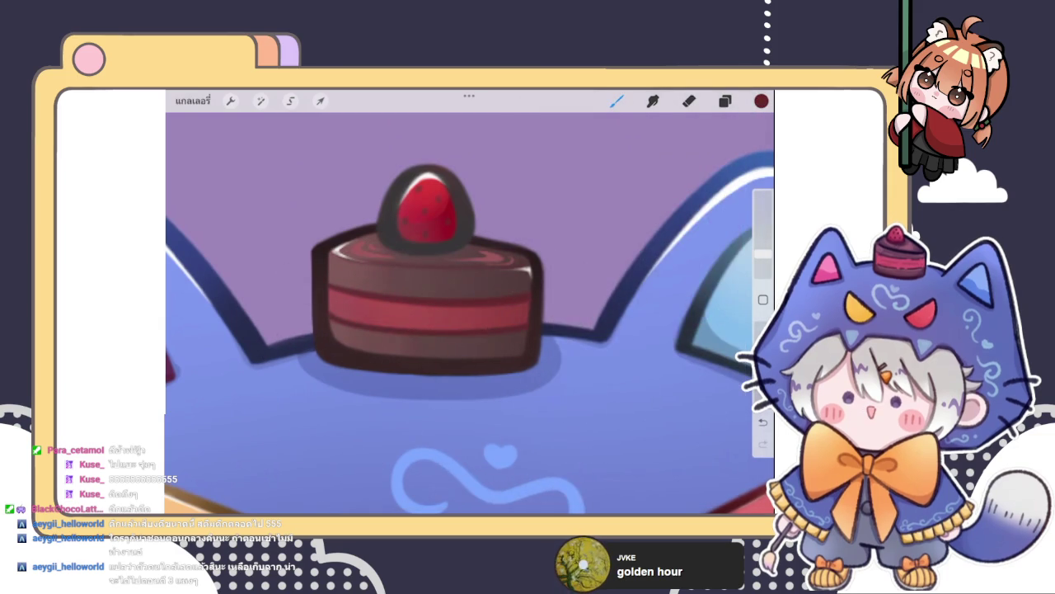
pyautogui.scroll(-2, 470, 313)
pyautogui.click(761, 101)
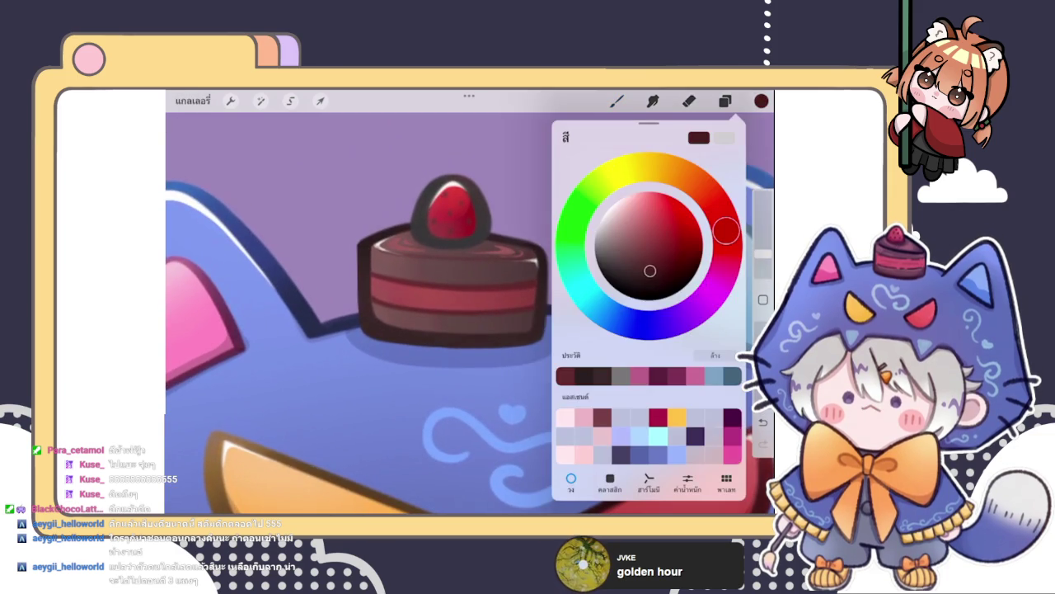
pyautogui.click(761, 100)
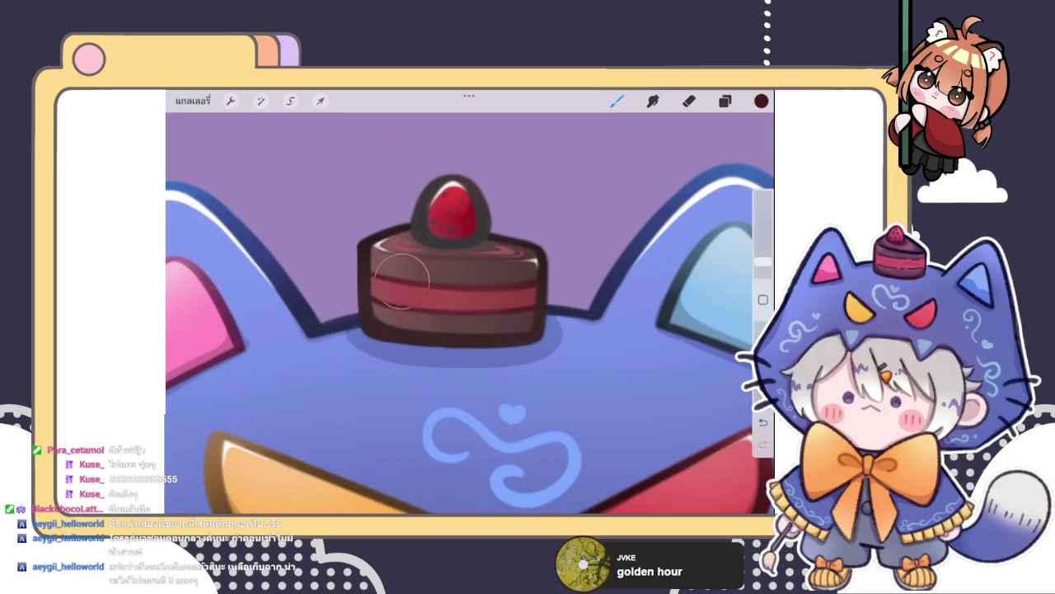
pyautogui.click(761, 101)
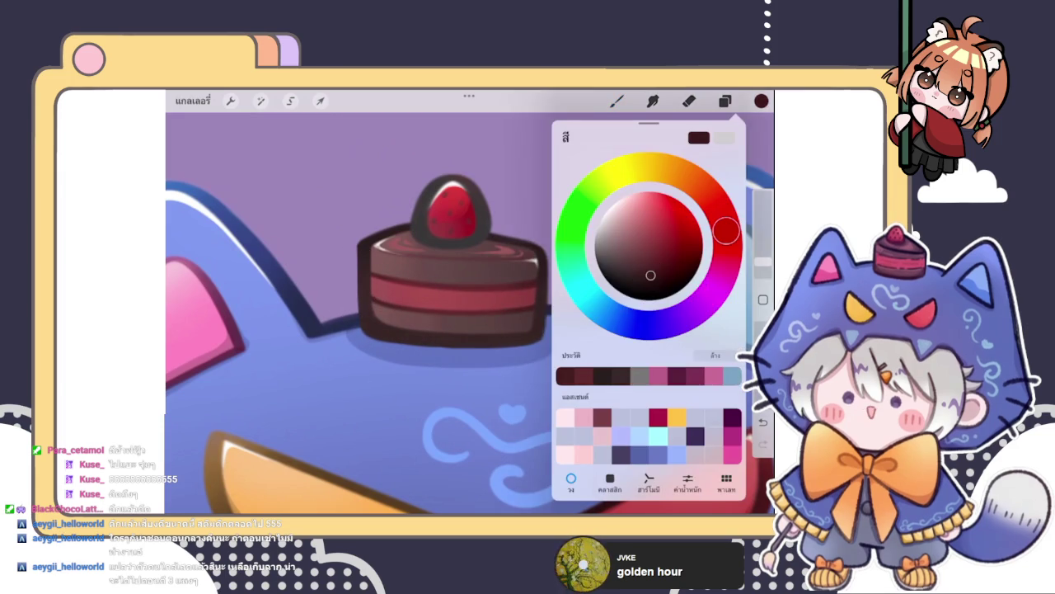
pyautogui.click(549, 338)
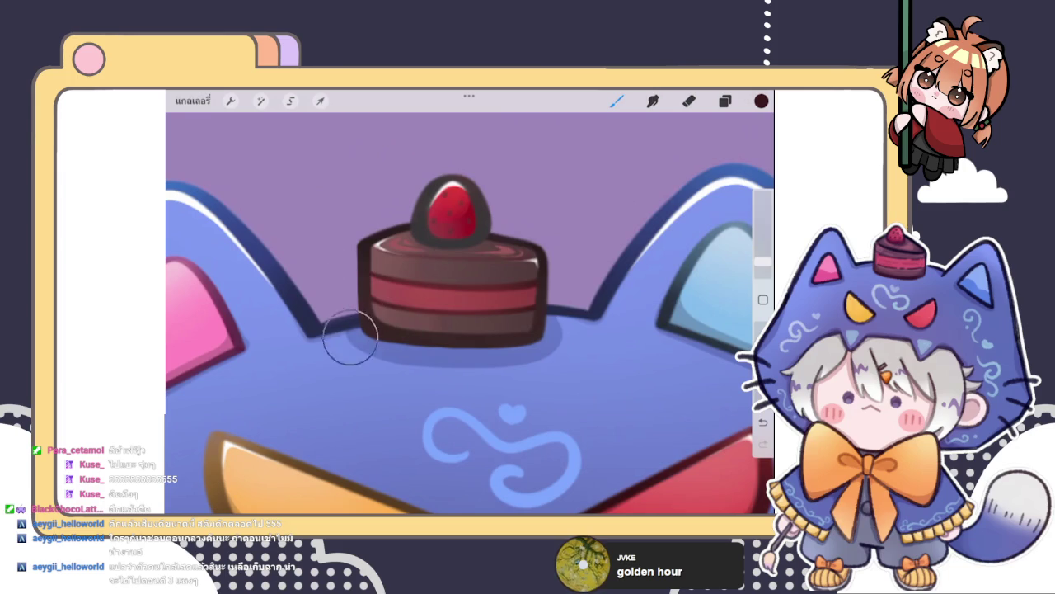
pyautogui.click(761, 101)
pyautogui.click(656, 213)
pyautogui.moveTo(726, 230); pyautogui.dragTo(724, 218)
pyautogui.click(617, 101)
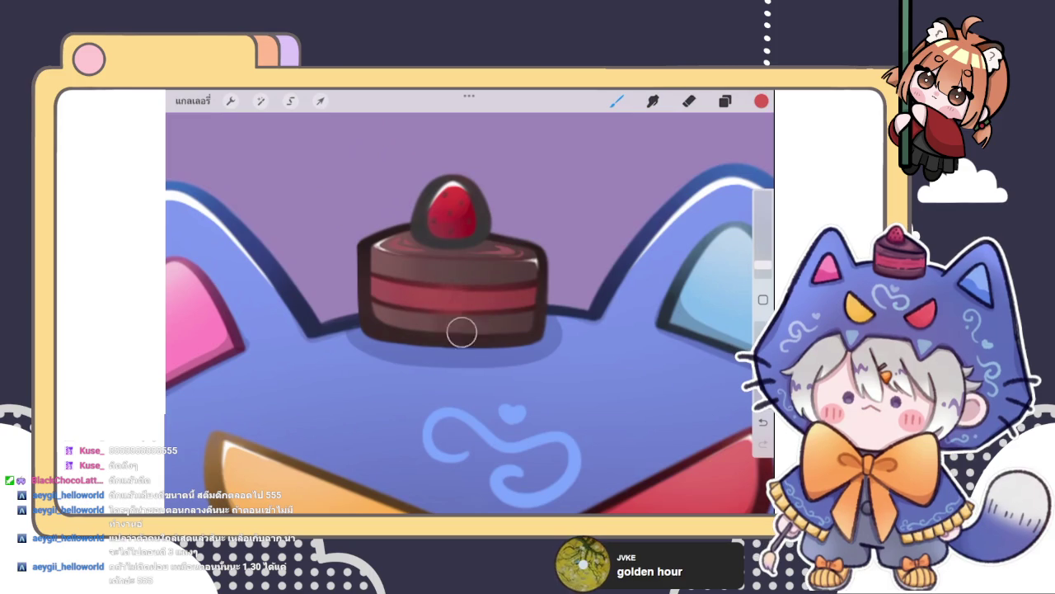
# - Switch to dark brown and paint a short stroke across the cake top
pyautogui.scroll(1, 470, 314)
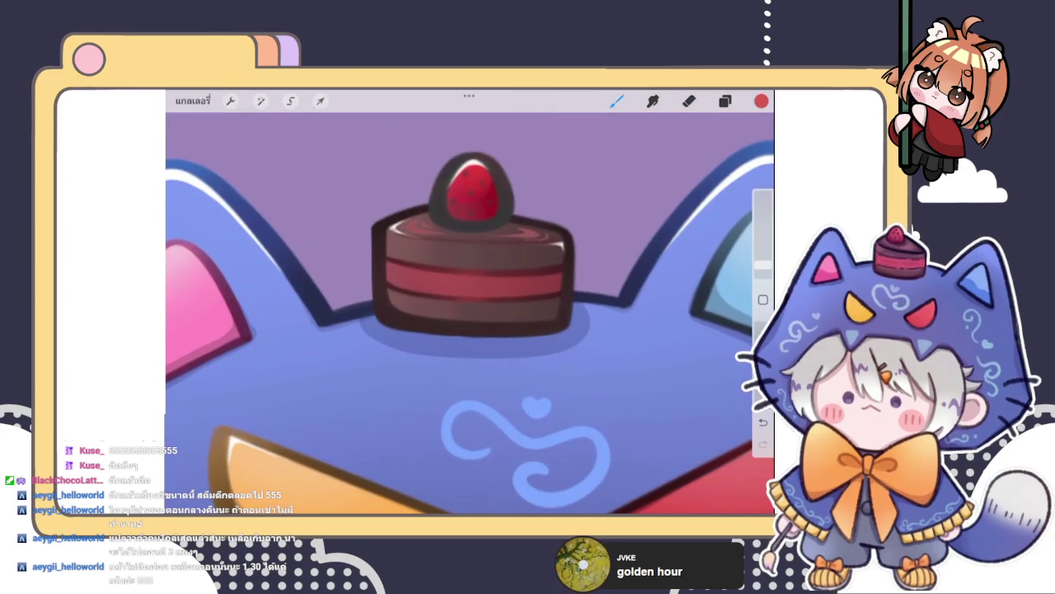
pyautogui.click(761, 100)
pyautogui.moveTo(623, 260); pyautogui.dragTo(628, 271)
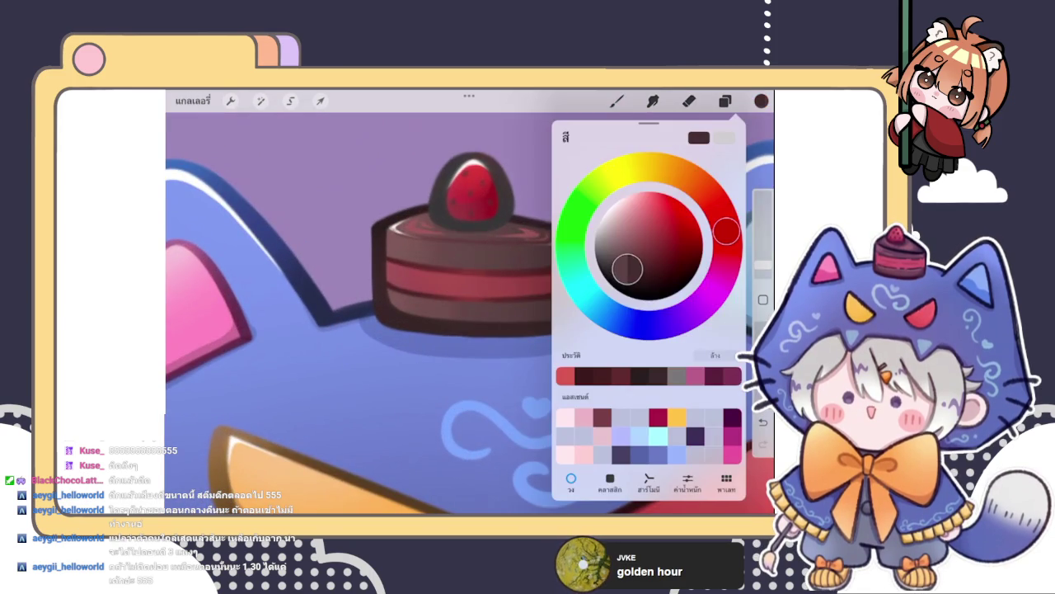
pyautogui.click(616, 101)
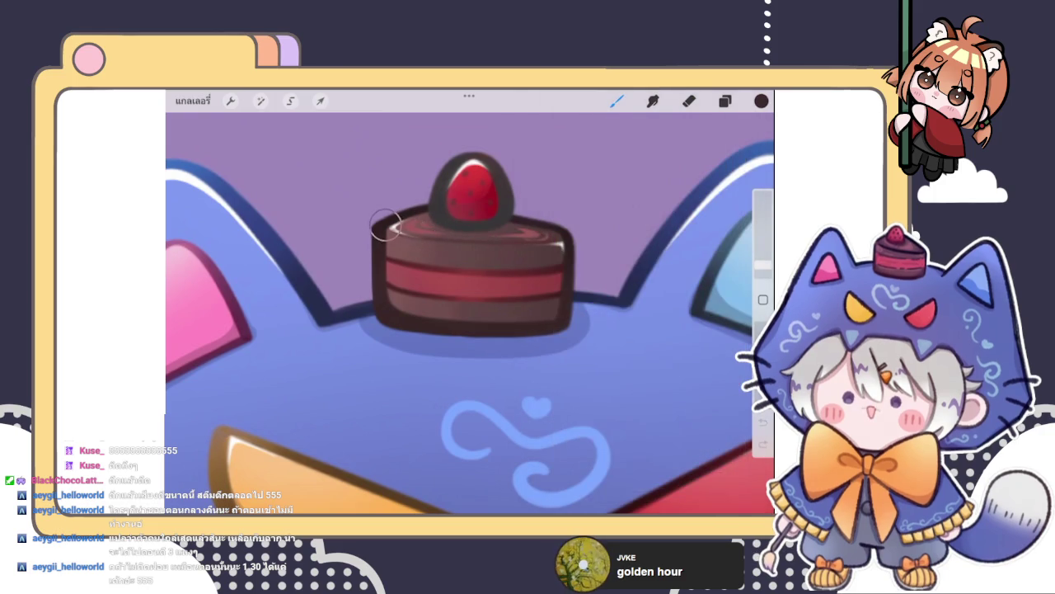
pyautogui.scroll(1, 471, 272)
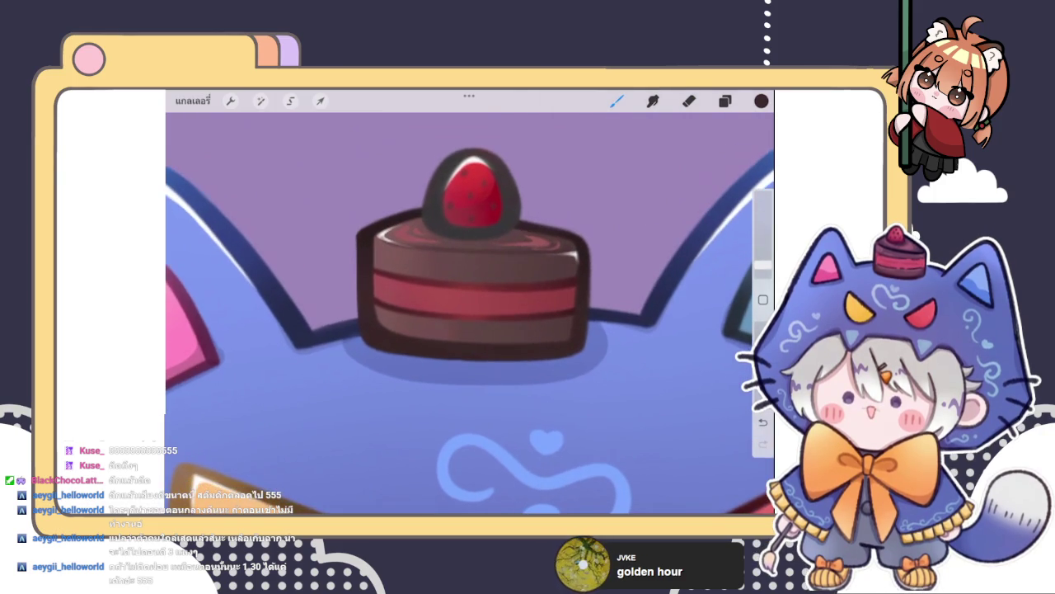
pyautogui.click(762, 100)
pyautogui.moveTo(628, 280); pyautogui.dragTo(642, 257)
pyautogui.click(512, 250)
pyautogui.click(762, 101)
pyautogui.click(480, 254)
pyautogui.moveTo(464, 252); pyautogui.dragTo(424, 245)
# - Select dotted layer 16, which holds the strawberry seeds
pyautogui.scroll(-3, 470, 313)
pyautogui.scroll(5, 470, 313)
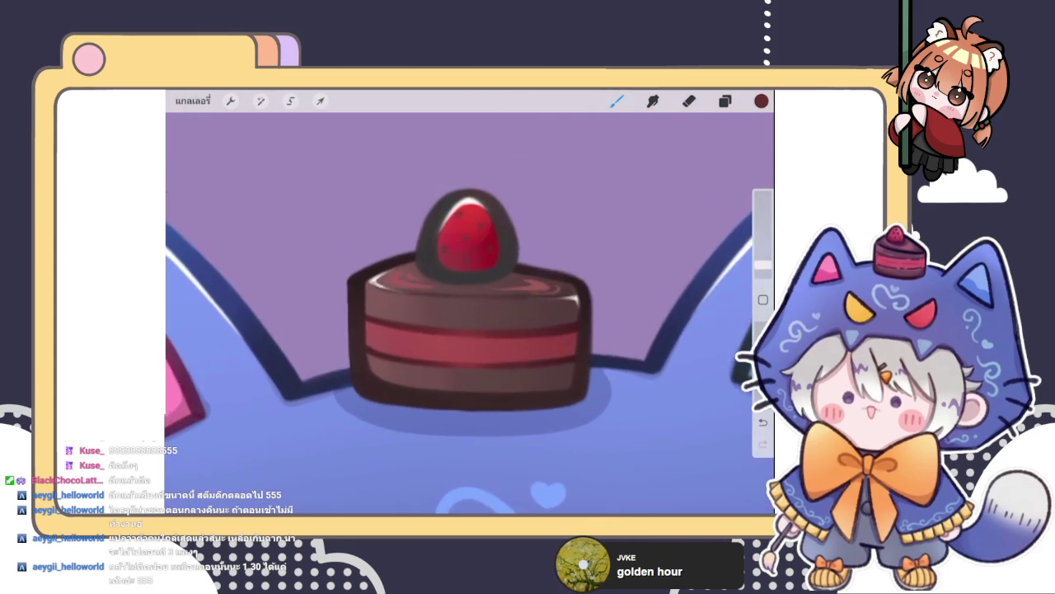
pyautogui.click(761, 101)
pyautogui.click(725, 100)
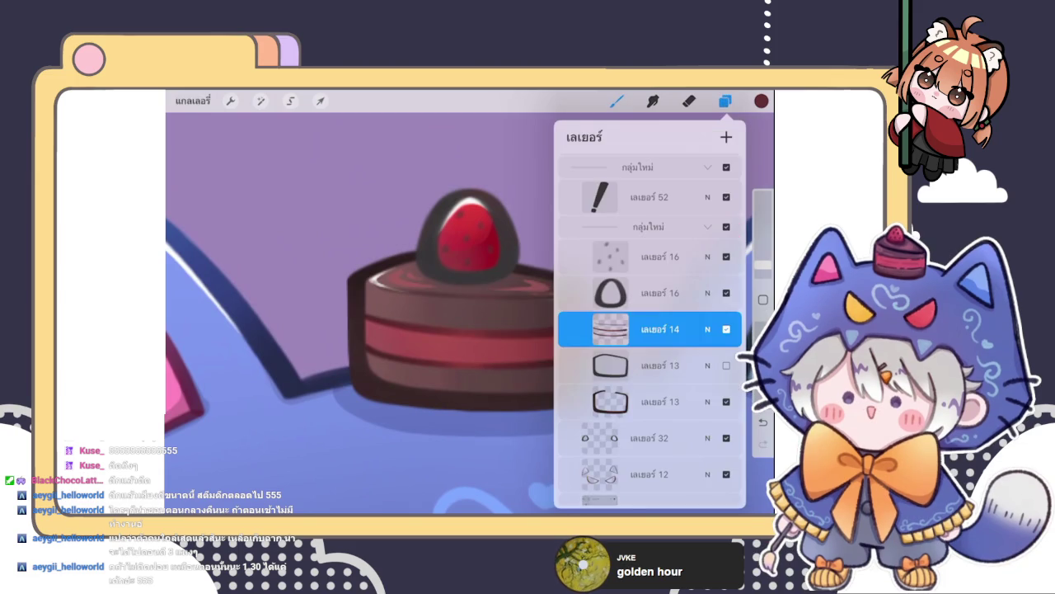
pyautogui.click(610, 329)
pyautogui.click(659, 256)
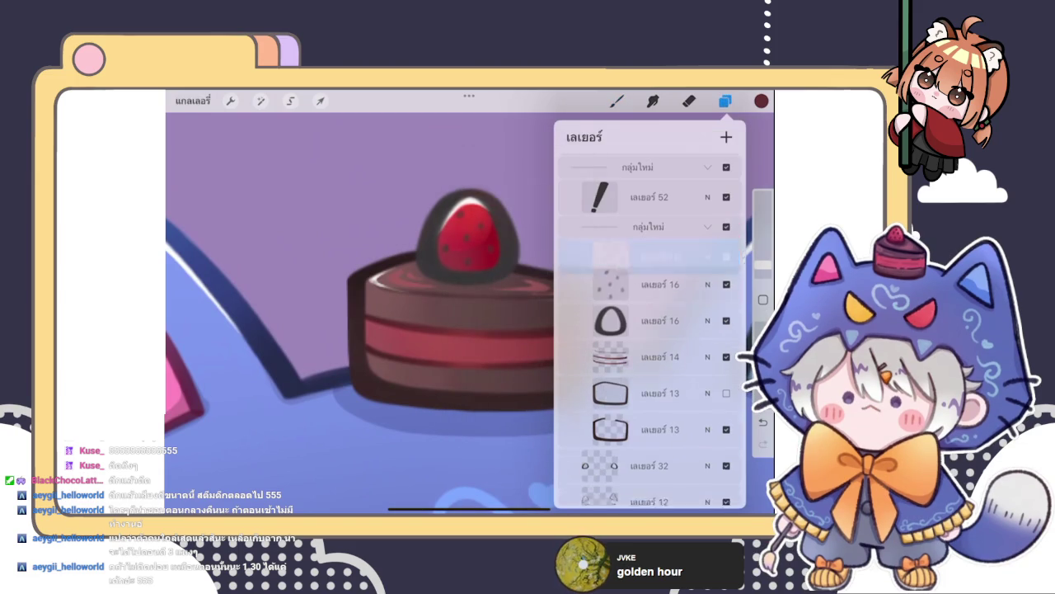
pyautogui.click(610, 256)
pyautogui.click(611, 257)
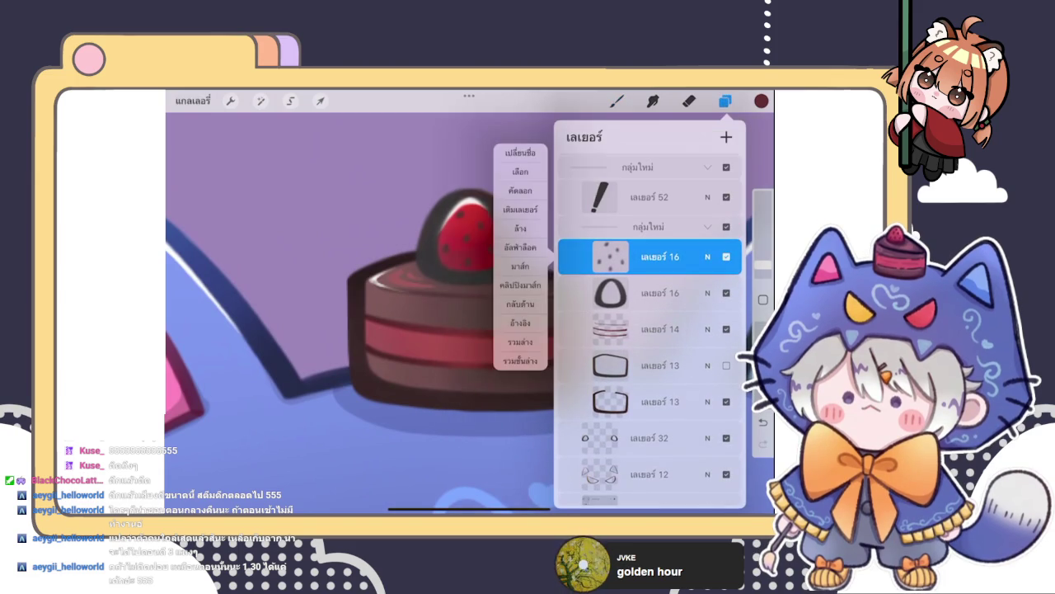
pyautogui.click(617, 100)
pyautogui.click(761, 100)
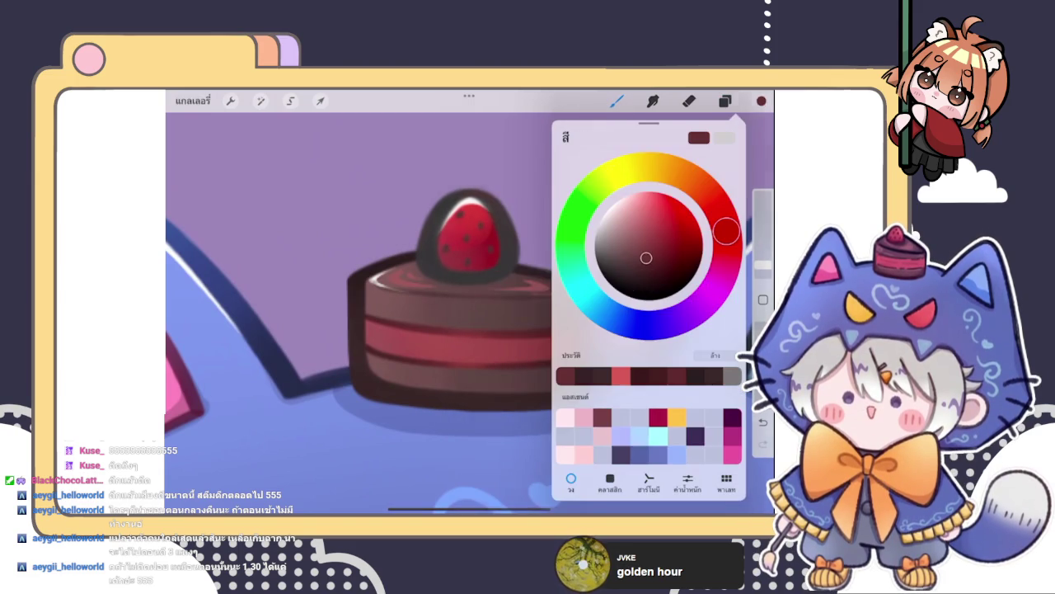
pyautogui.click(761, 100)
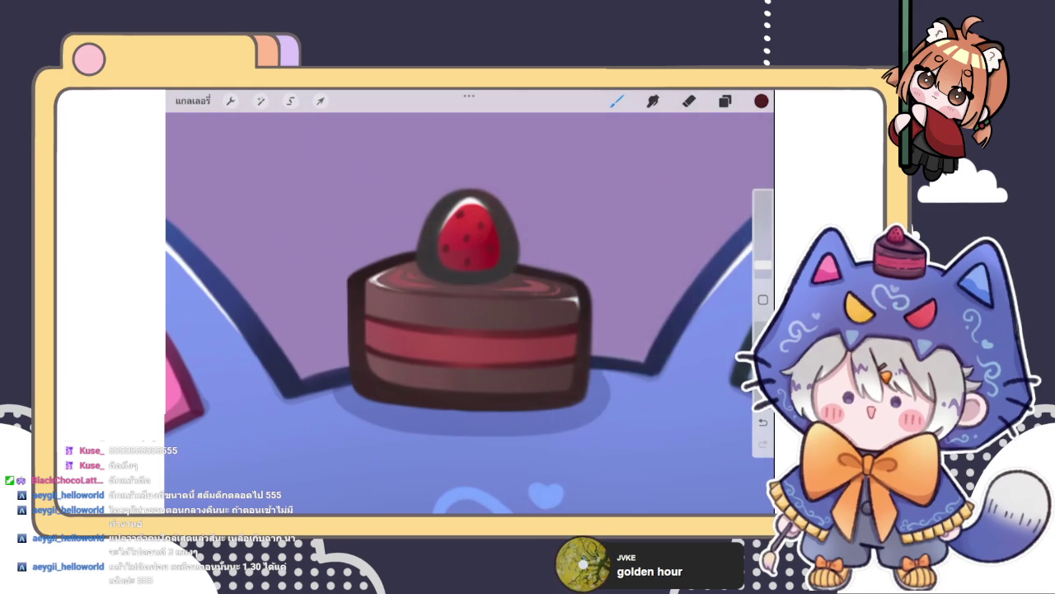
# - Open the strawberry outline layer 16 options, then shift the colour to a darker red
pyautogui.click(725, 101)
pyautogui.click(659, 314)
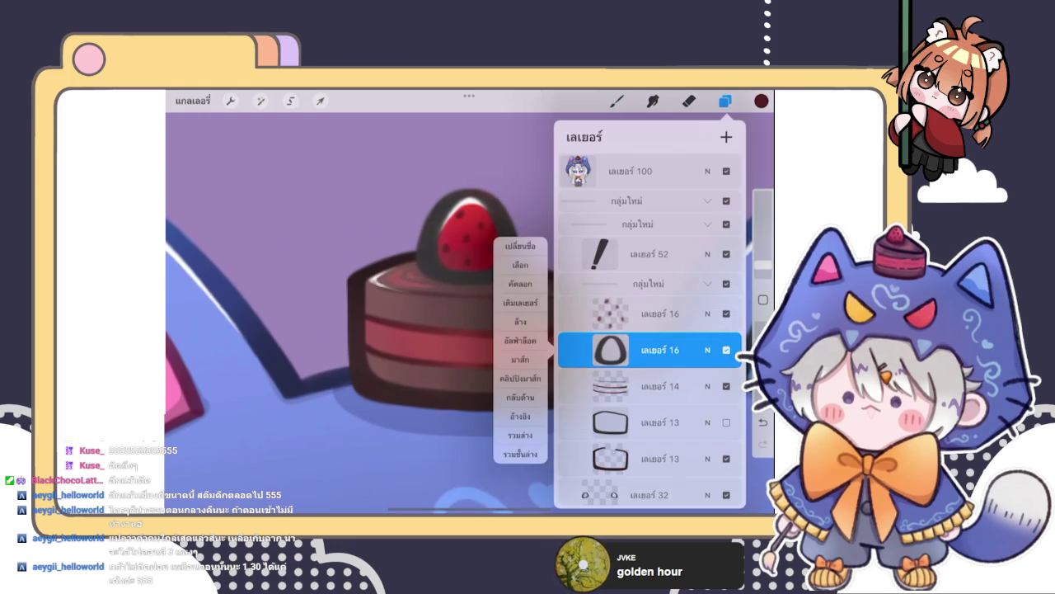
pyautogui.click(514, 337)
pyautogui.click(617, 100)
pyautogui.click(761, 100)
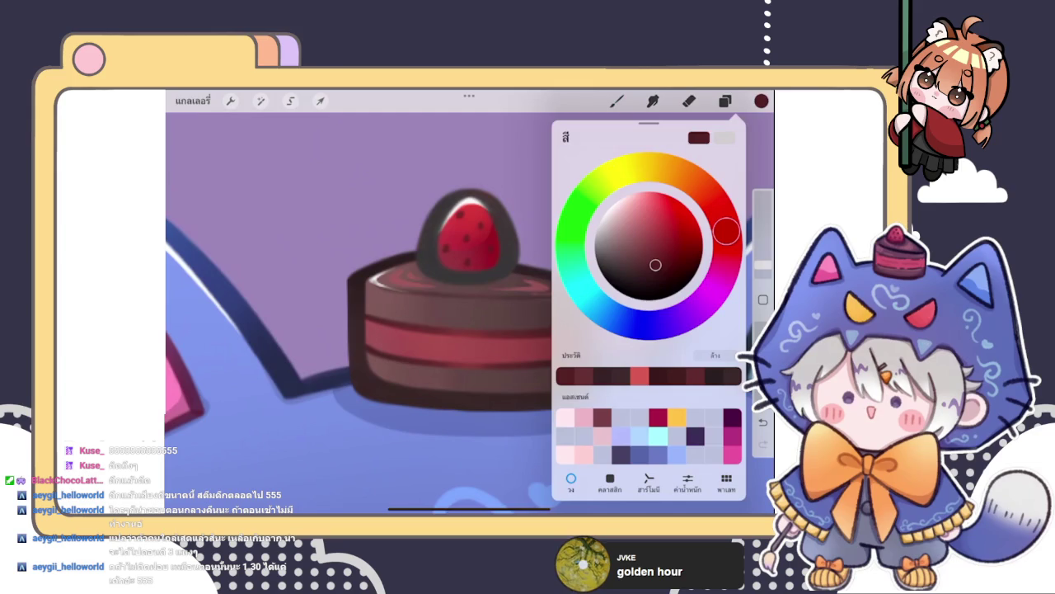
pyautogui.moveTo(655, 265); pyautogui.dragTo(655, 276)
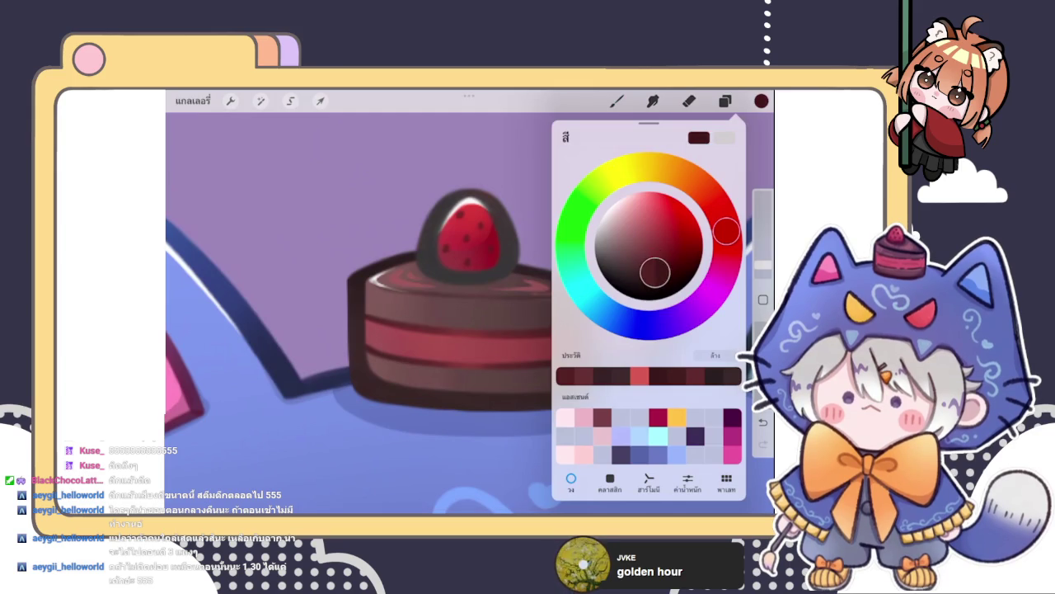
pyautogui.moveTo(761, 101); pyautogui.dragTo(466, 211)
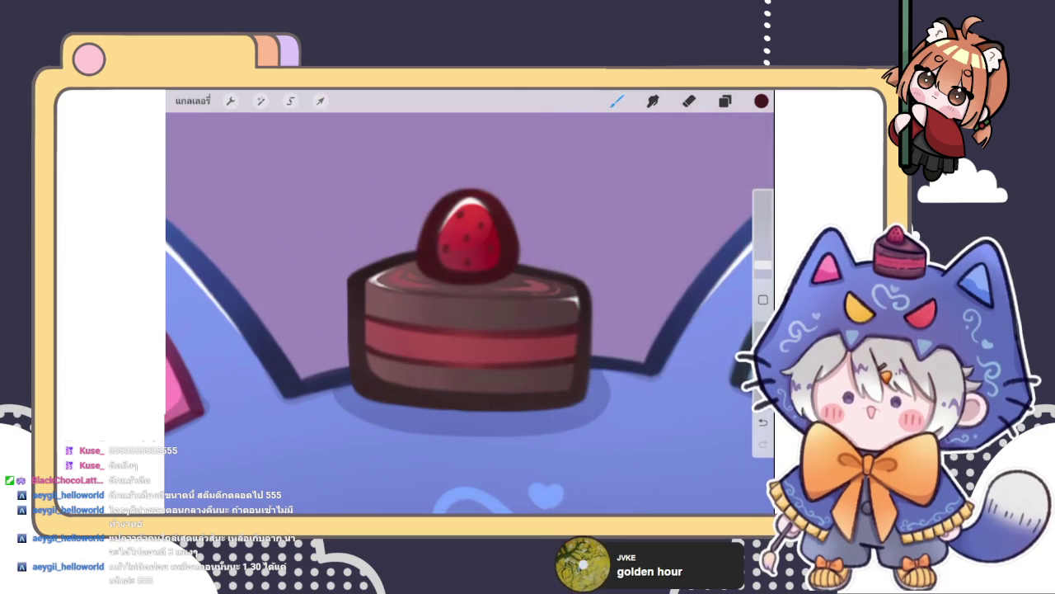
pyautogui.click(761, 101)
pyautogui.moveTo(650, 264); pyautogui.dragTo(648, 277)
pyautogui.click(461, 290)
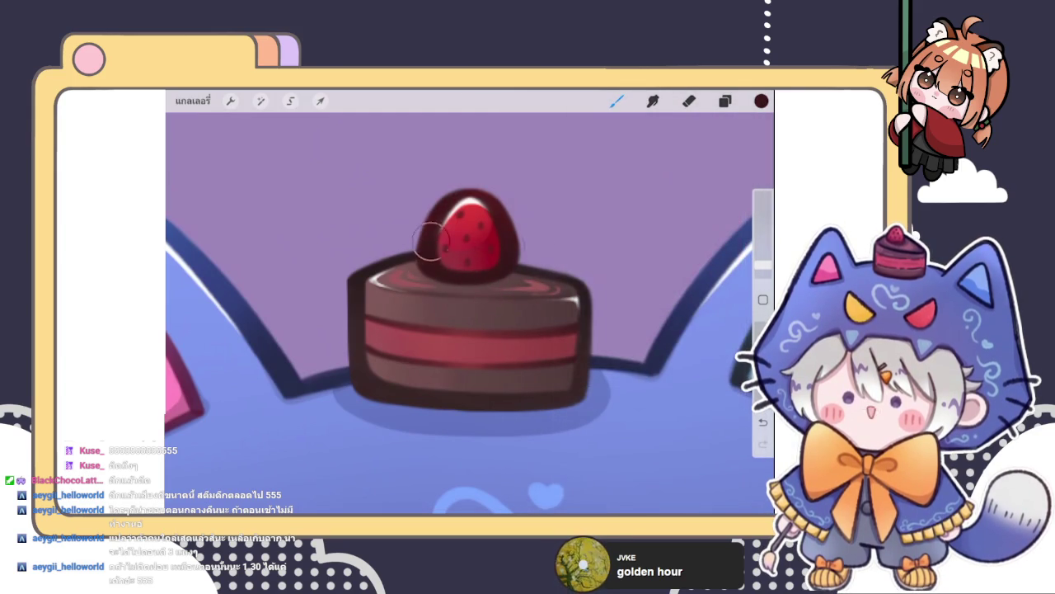
# - Move the colour disc picker to a brighter red for the strawberry
pyautogui.click(761, 101)
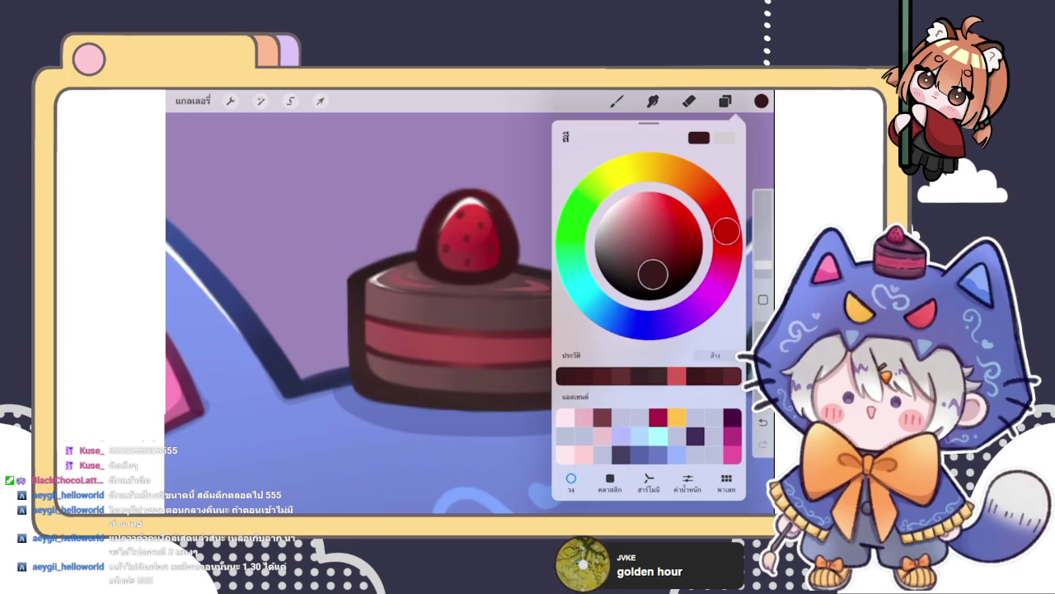
pyautogui.click(460, 283)
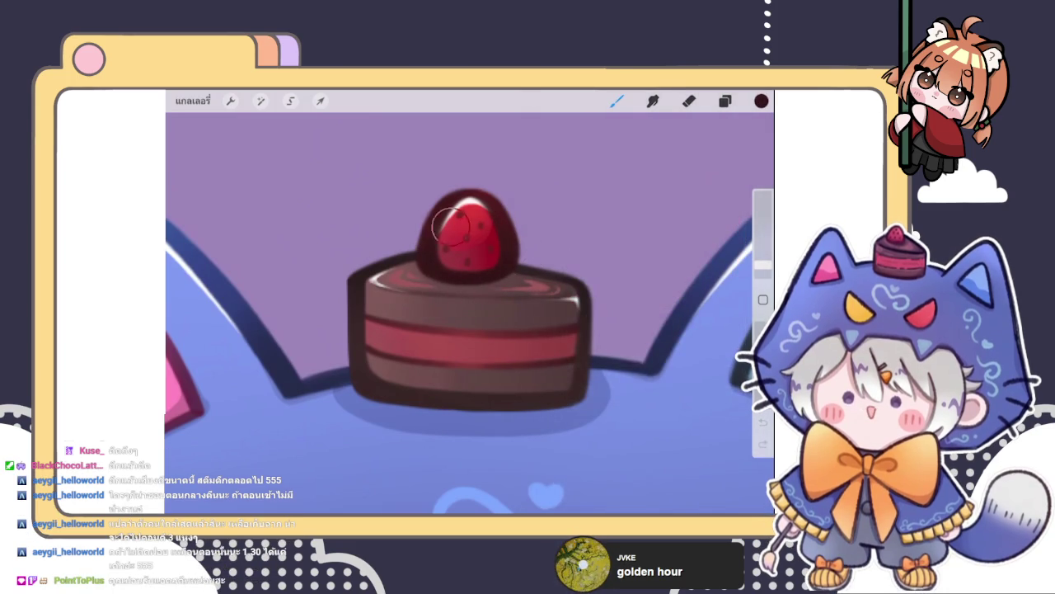
pyautogui.click(761, 101)
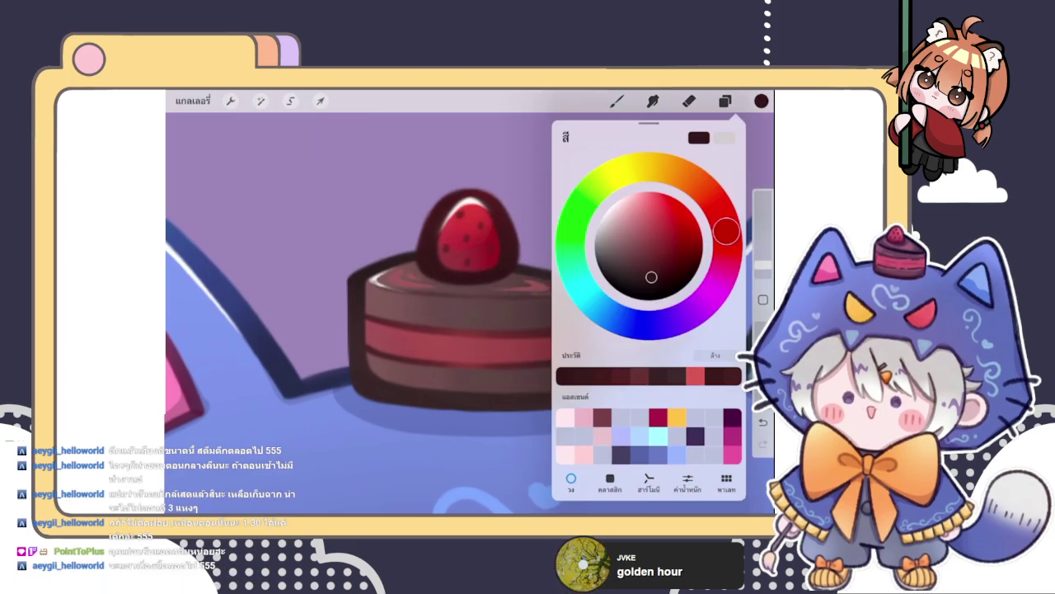
pyautogui.moveTo(666, 231); pyautogui.dragTo(659, 220)
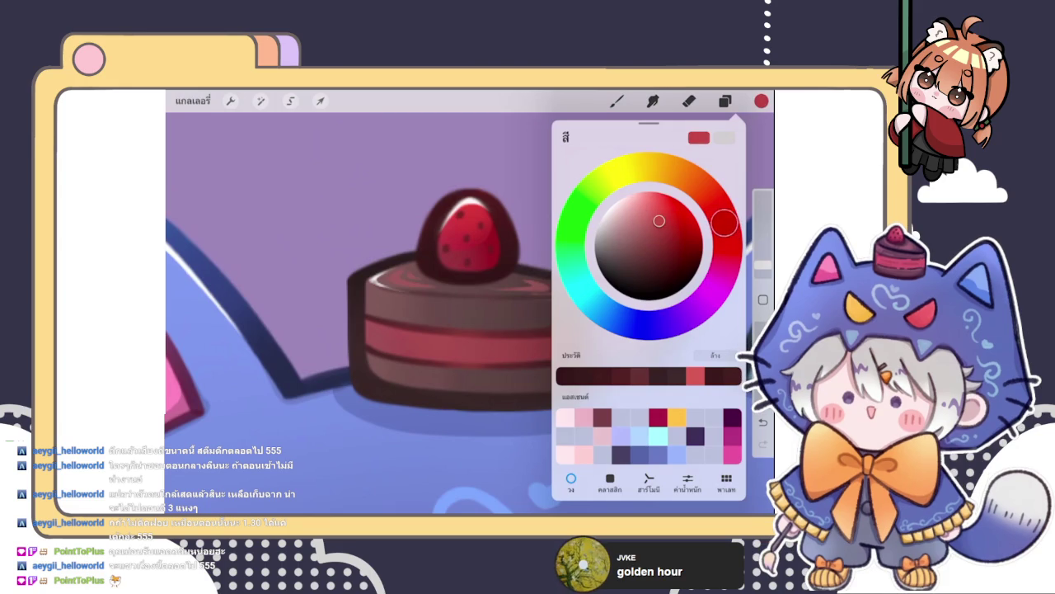
pyautogui.click(473, 181)
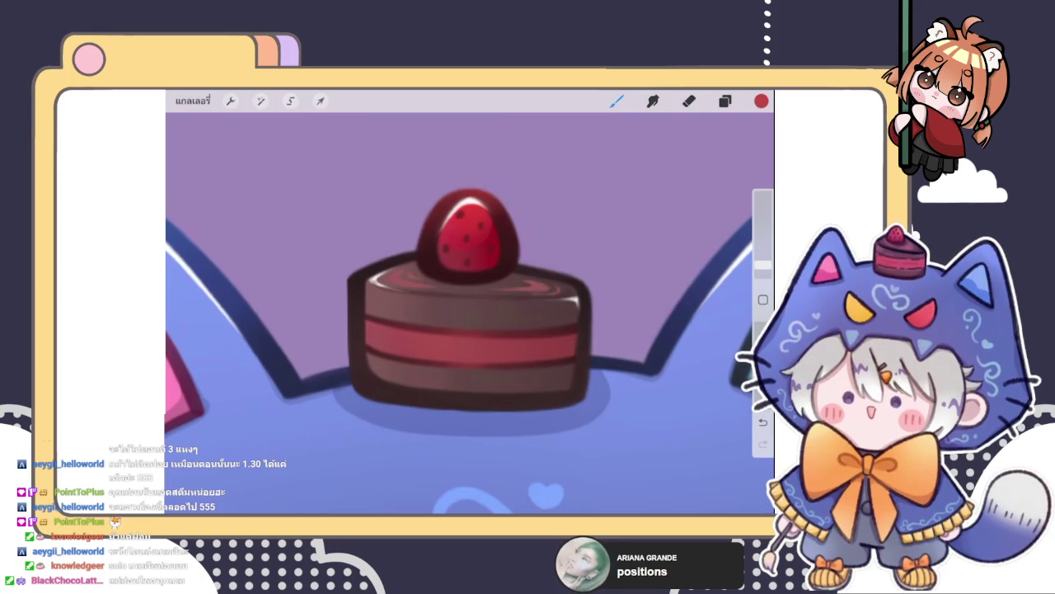
# - Toggle Eraser and back to Brush, then repaint the strawberry's top highlight in red
pyautogui.click(689, 101)
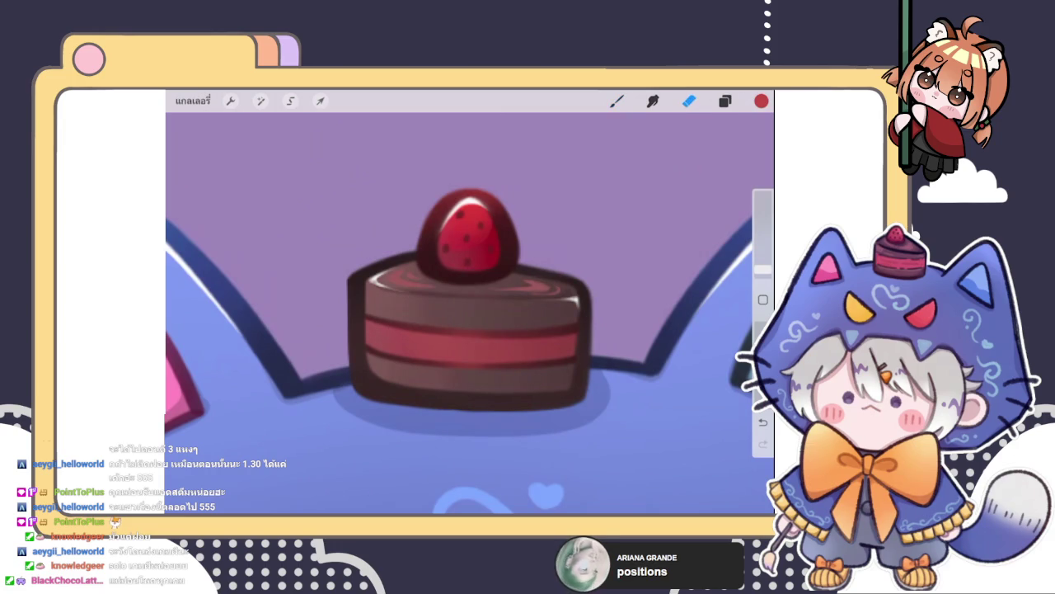
pyautogui.click(617, 100)
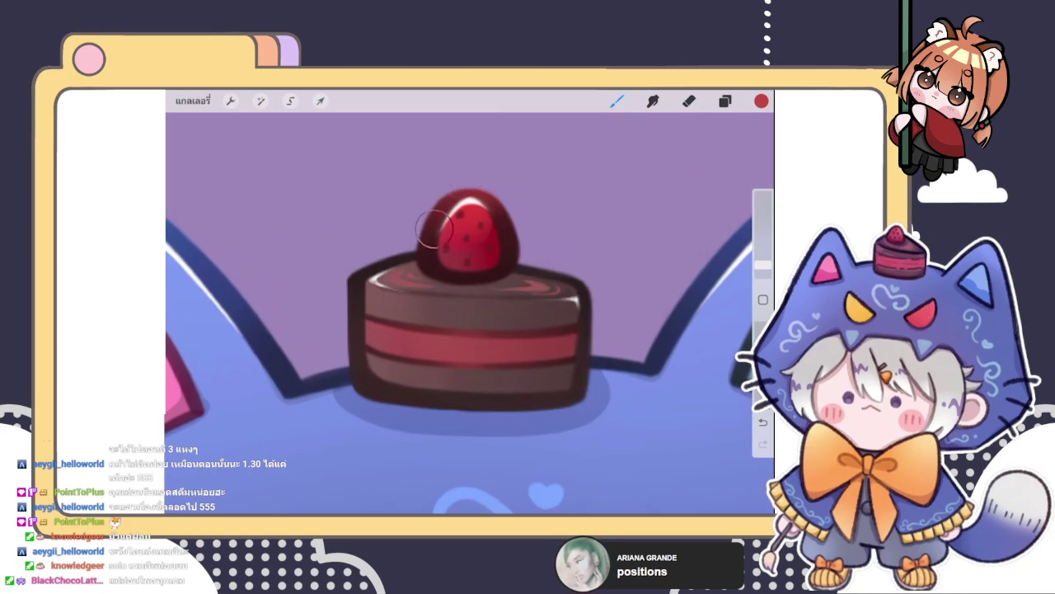
pyautogui.moveTo(445, 200); pyautogui.dragTo(499, 206)
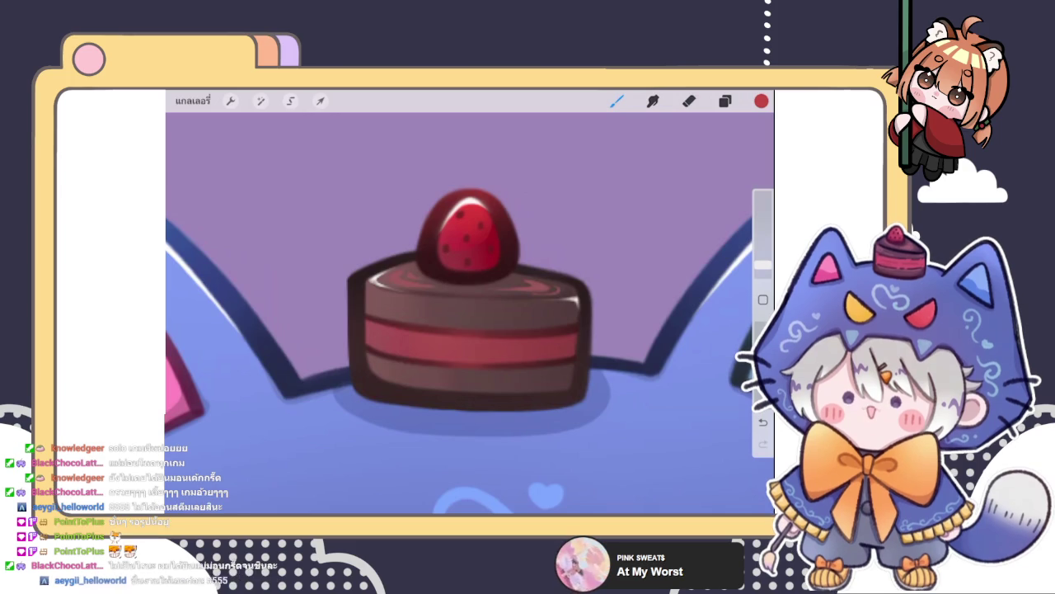
# - Zoom in on the bow and select a lower layer to paint on
pyautogui.scroll(-5, 470, 313)
pyautogui.scroll(-3, 470, 313)
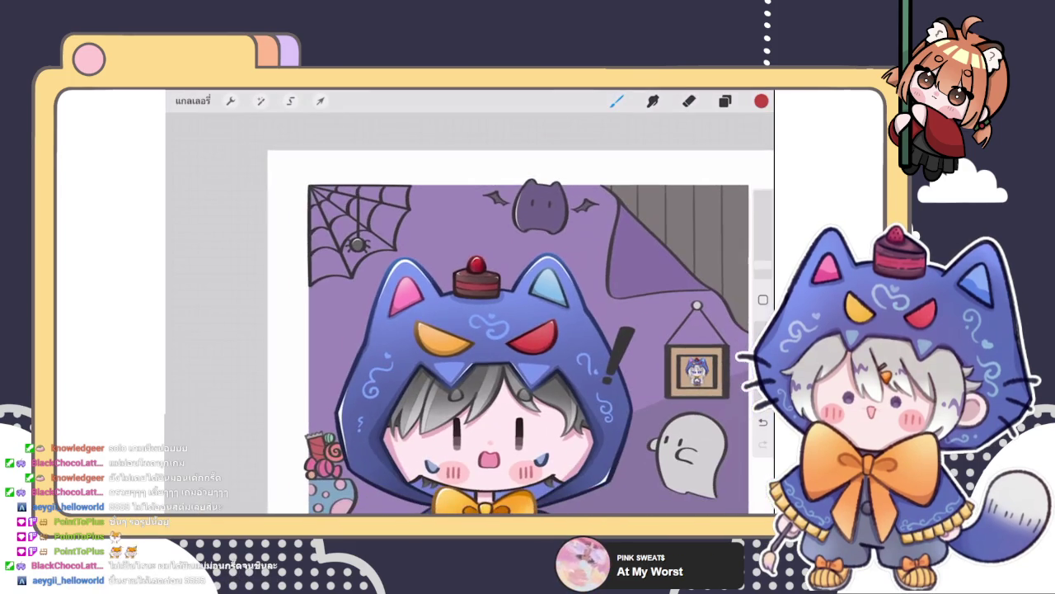
pyautogui.scroll(-5, 494, 330)
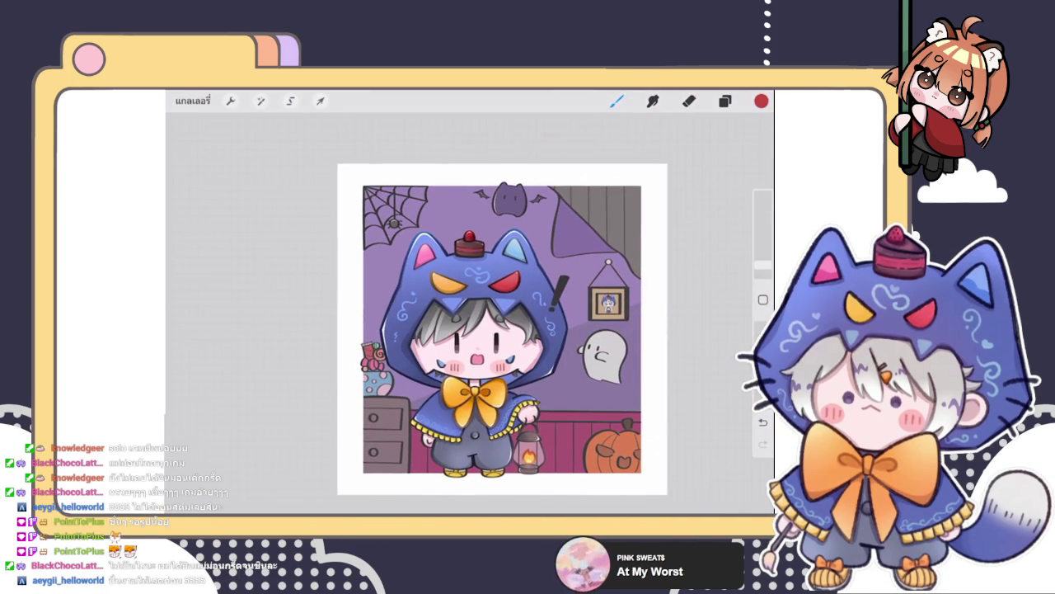
pyautogui.scroll(2, 495, 338)
pyautogui.scroll(2, 494, 338)
pyautogui.scroll(3, 495, 338)
pyautogui.scroll(3, 495, 338)
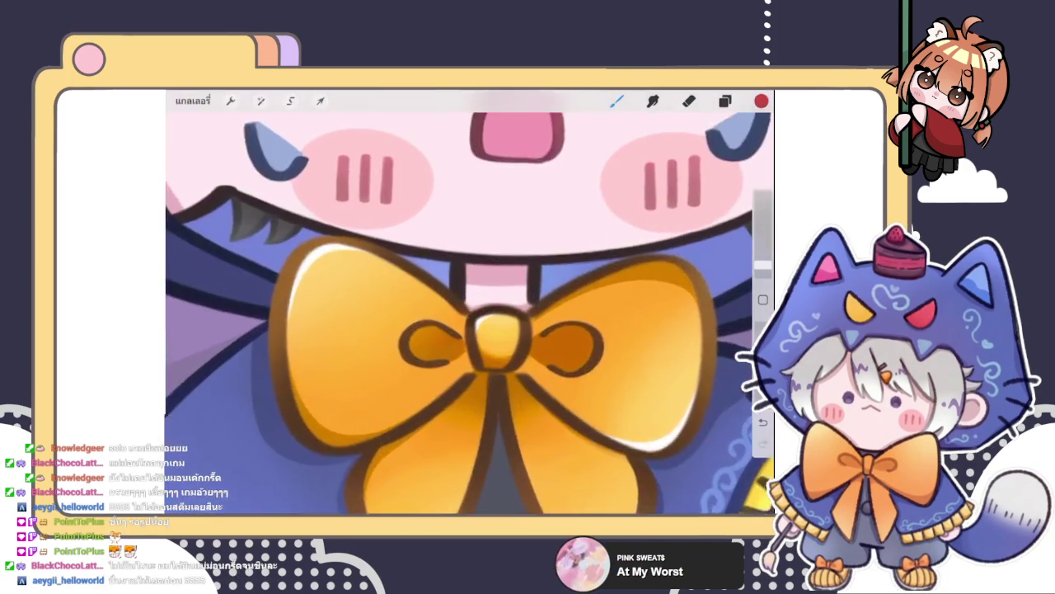
pyautogui.scroll(2, 470, 313)
pyautogui.click(725, 101)
pyautogui.moveTo(610, 364); pyautogui.dragTo(685, 363)
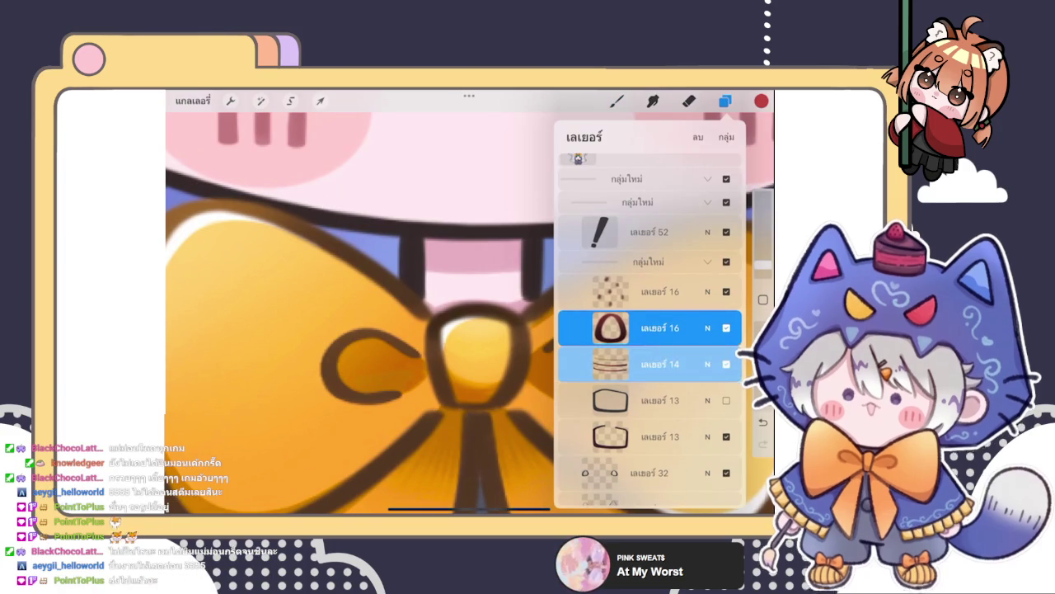
pyautogui.scroll(-5, 652, 329)
pyautogui.scroll(-3, 652, 330)
pyautogui.scroll(-3, 651, 330)
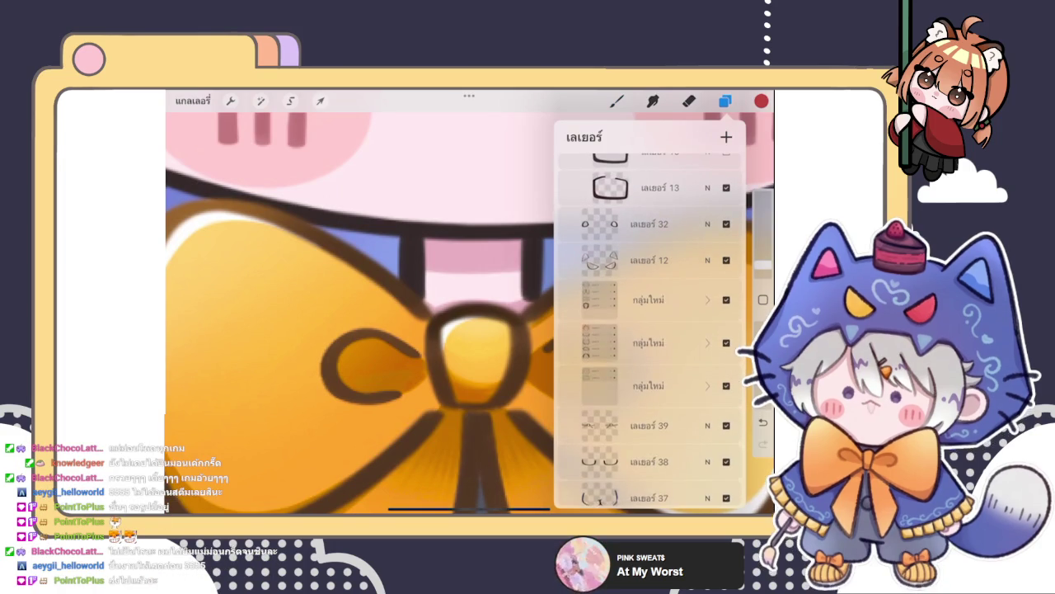
pyautogui.click(652, 427)
pyautogui.click(616, 101)
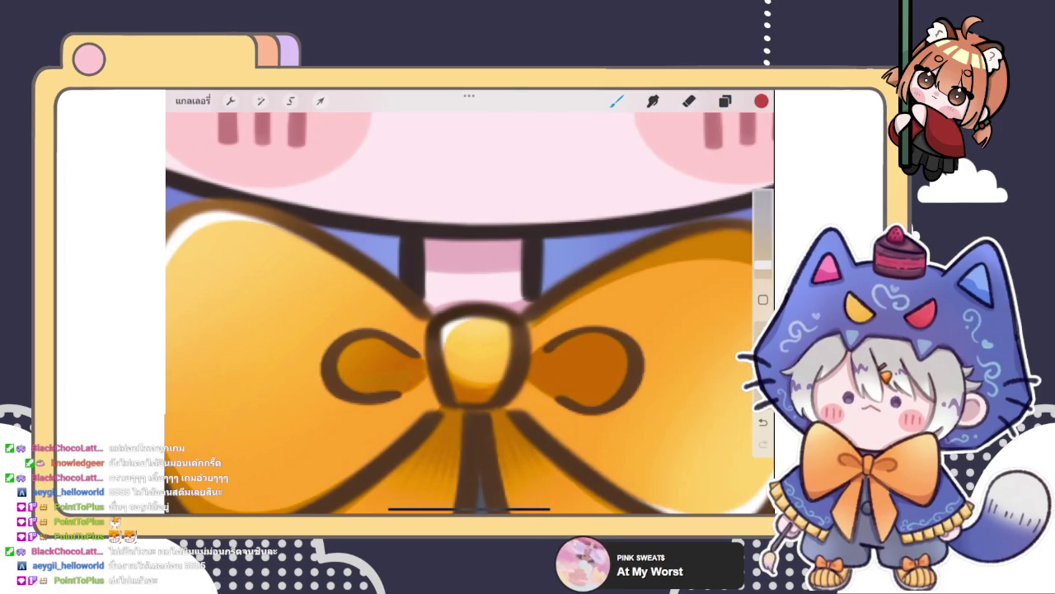
# - Eyedrop the orange at the bow's centre and brush a highlight onto the knot
pyautogui.moveTo(527, 171); pyautogui.dragTo(516, 358)
pyautogui.click(761, 101)
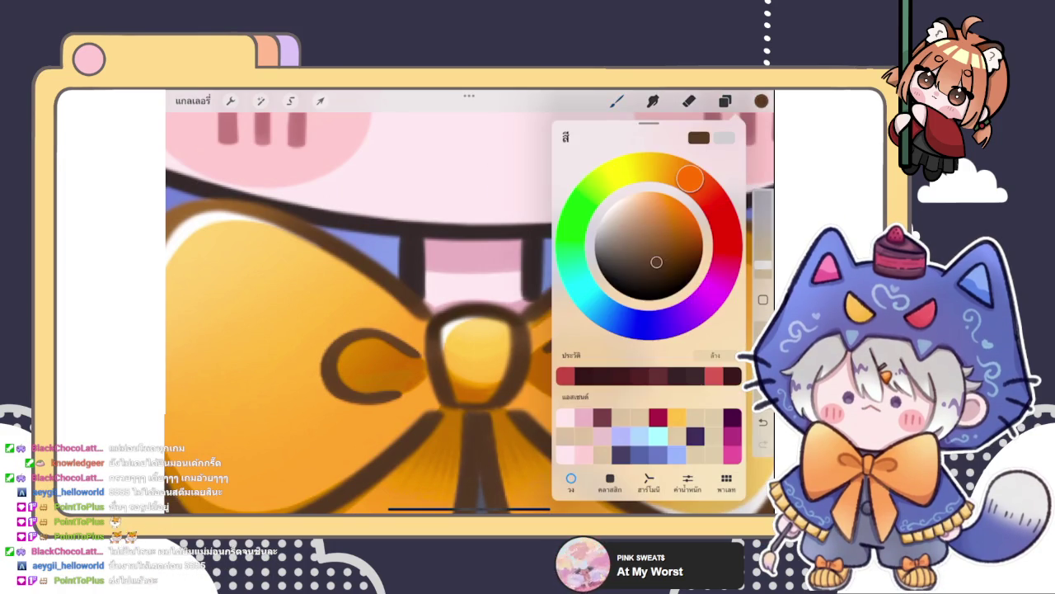
pyautogui.click(761, 101)
pyautogui.moveTo(483, 318); pyautogui.dragTo(471, 337)
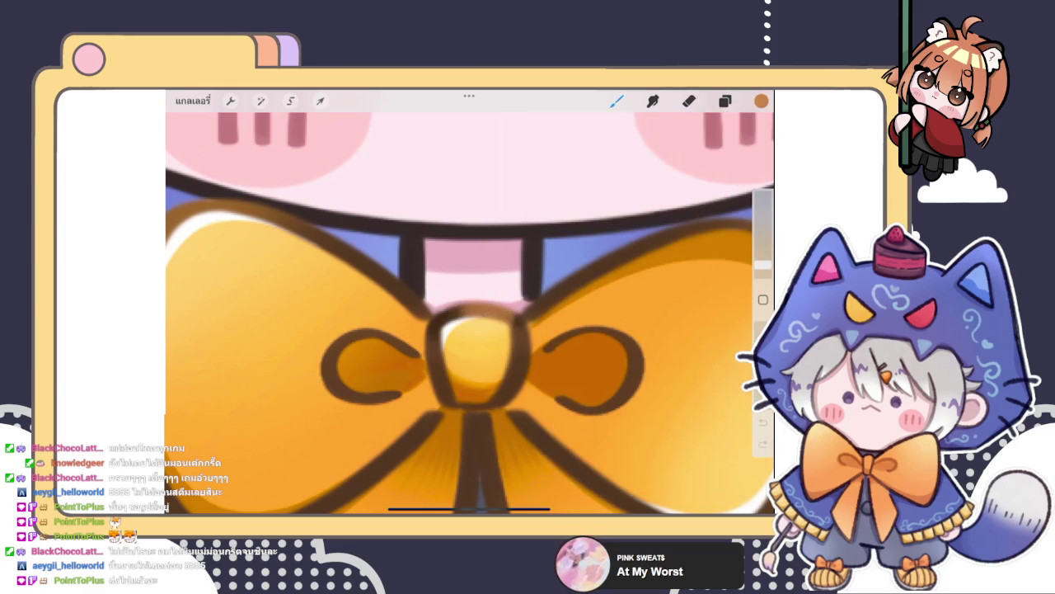
pyautogui.moveTo(469, 290)
pyautogui.mouseDown()
pyautogui.moveTo(458, 322)
pyautogui.moveTo(424, 313)
pyautogui.moveTo(522, 330)
pyautogui.moveTo(494, 294)
pyautogui.mouseUp()
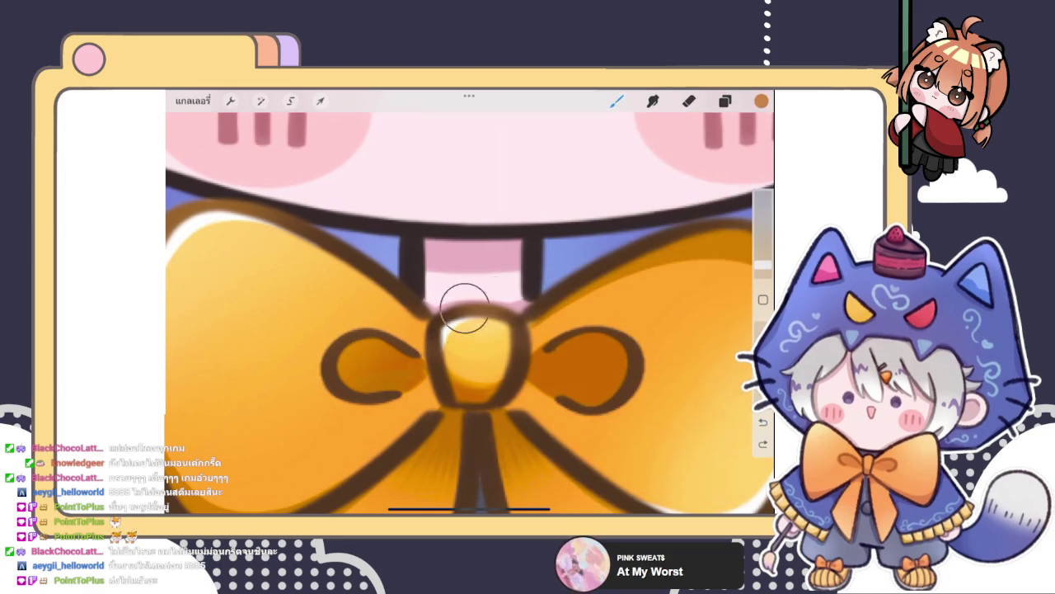
pyautogui.scroll(-5, 470, 301)
pyautogui.scroll(-3, 469, 302)
pyautogui.scroll(-2, 470, 302)
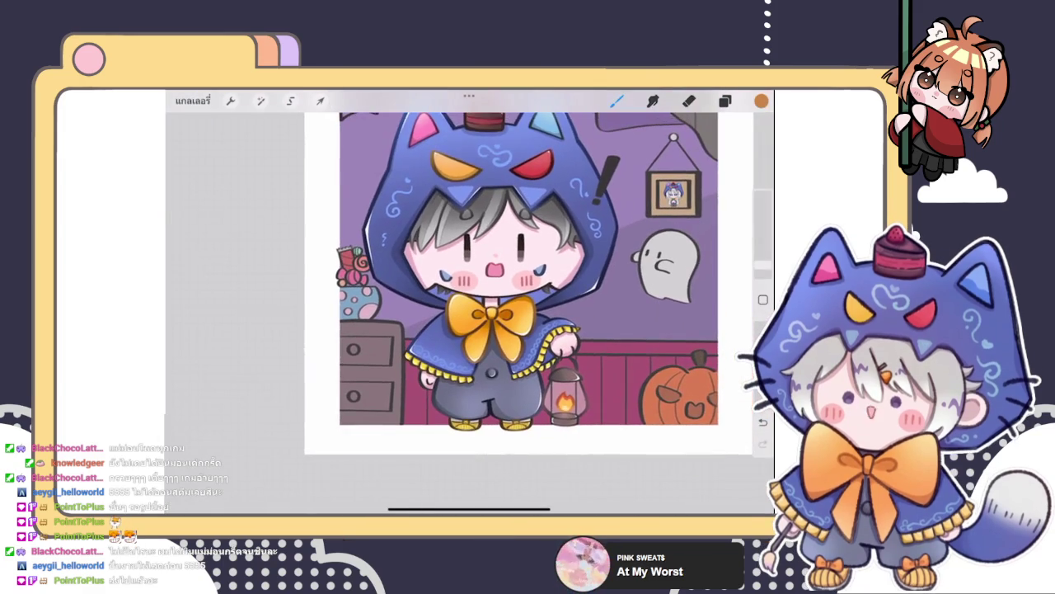
pyautogui.click(725, 101)
# - Duplicate the exclamation mark layer
pyautogui.scroll(2, 649, 329)
pyautogui.scroll(3, 650, 330)
pyautogui.scroll(3, 650, 330)
pyautogui.scroll(-3, 649, 330)
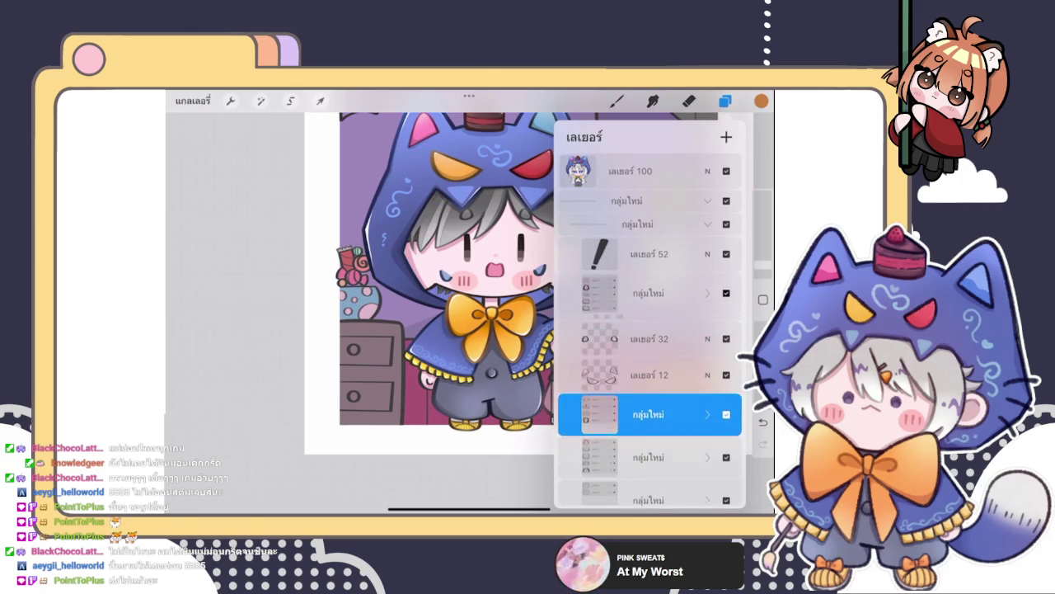
pyautogui.click(725, 100)
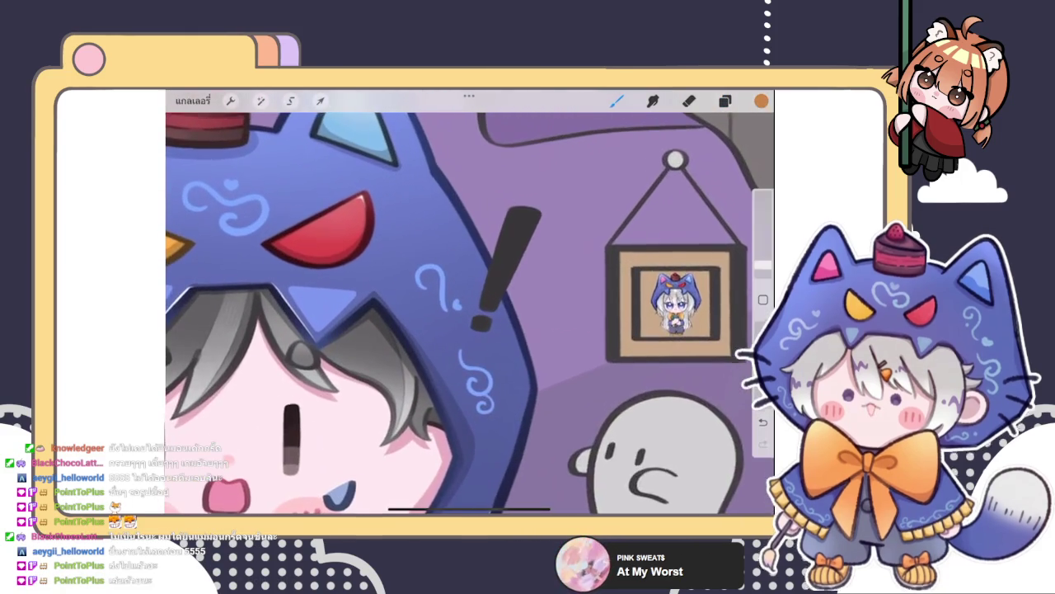
pyautogui.click(725, 101)
pyautogui.moveTo(710, 254); pyautogui.dragTo(594, 254)
pyautogui.click(660, 254)
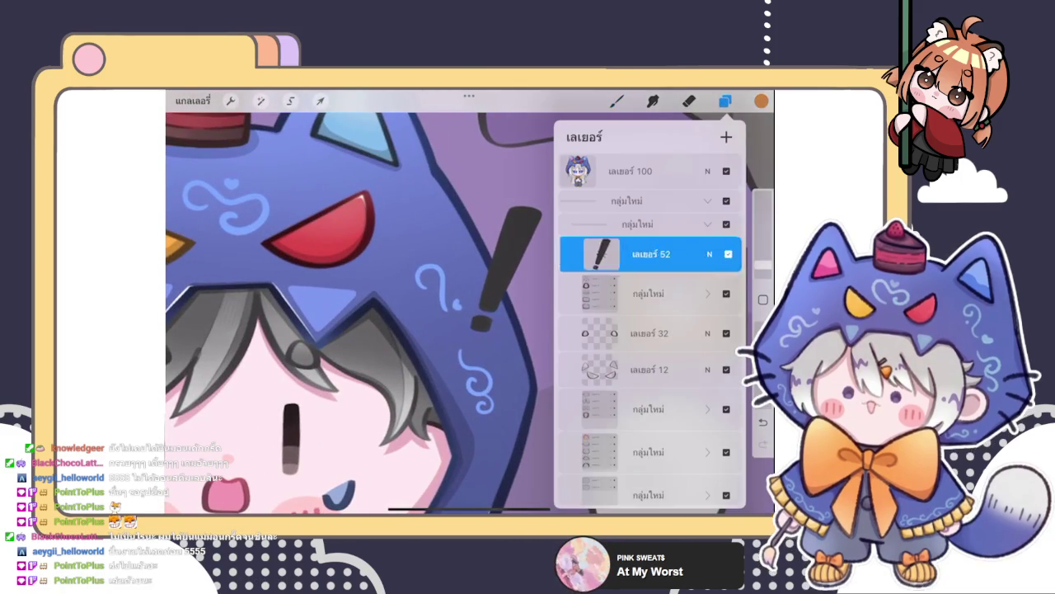
pyautogui.click(725, 100)
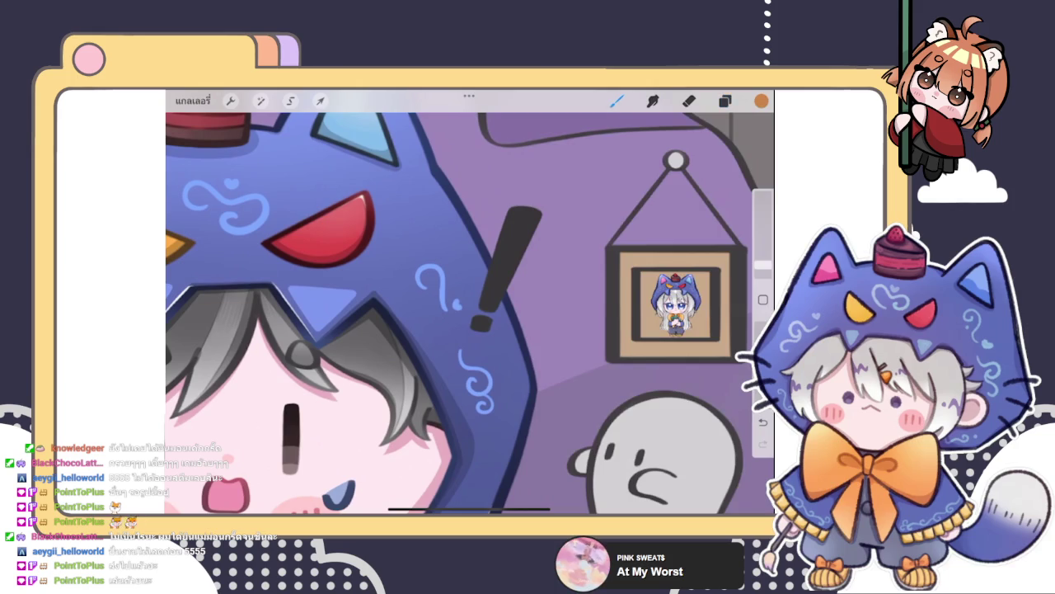
pyautogui.click(649, 291)
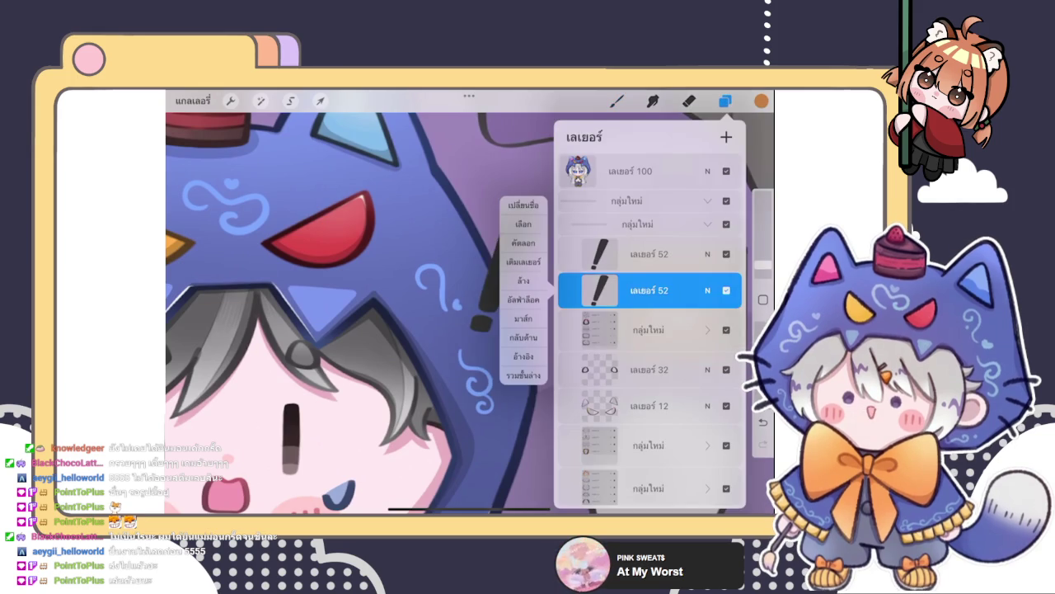
# - Fill the lower exclamation mark copy with near-white and toggle its Alpha Lock
pyautogui.click(761, 100)
pyautogui.click(612, 208)
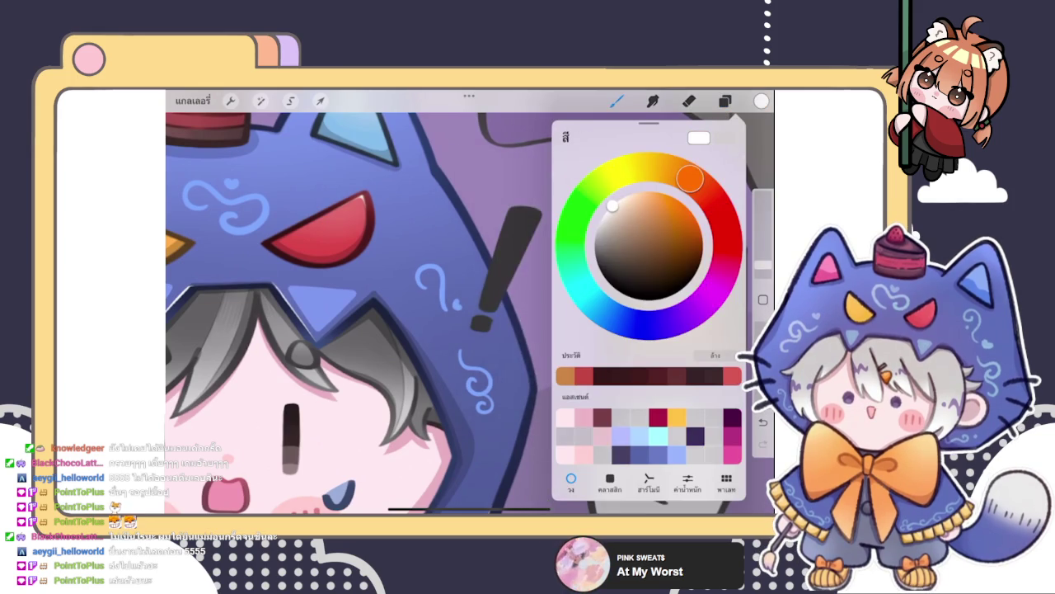
pyautogui.click(725, 100)
pyautogui.click(649, 290)
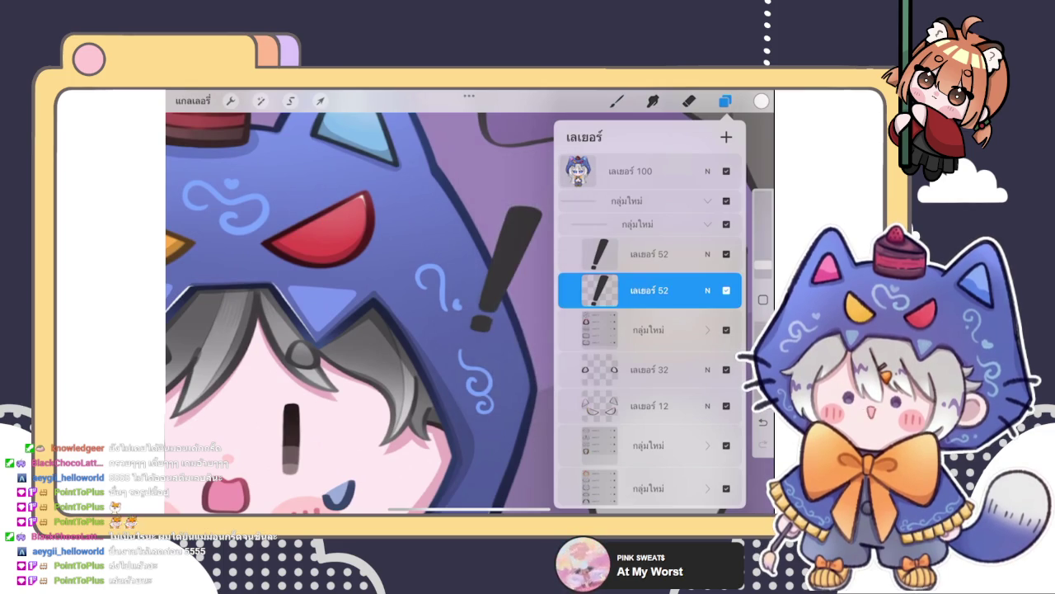
pyautogui.click(724, 101)
pyautogui.scroll(3, 470, 305)
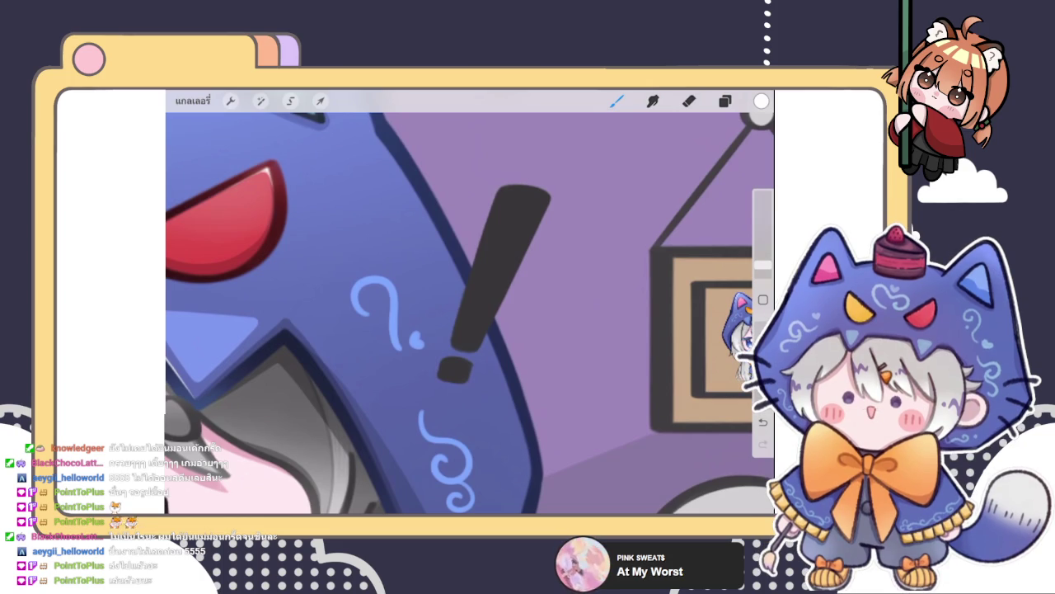
pyautogui.click(725, 101)
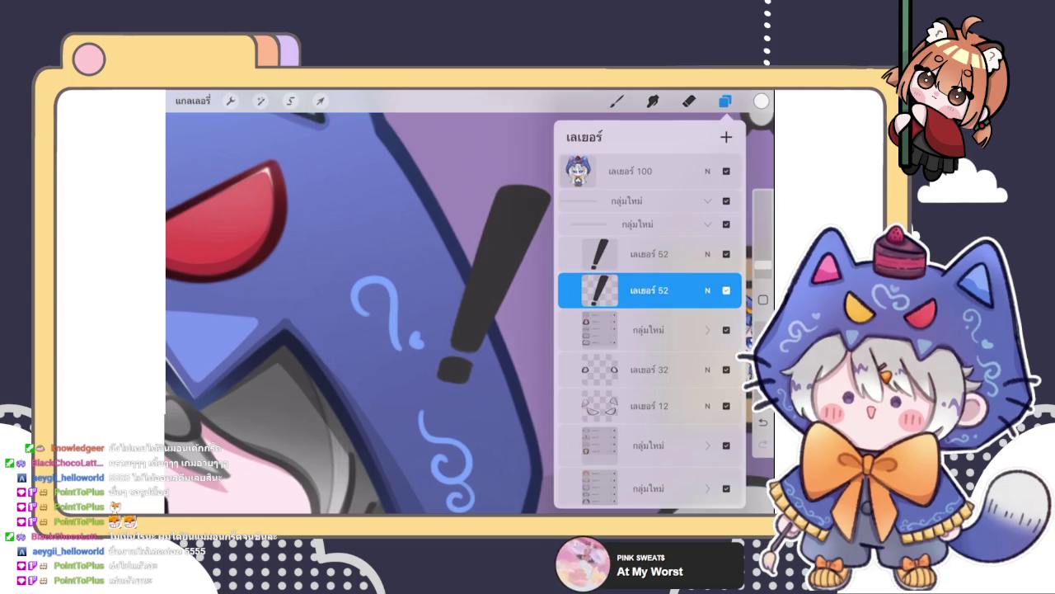
pyautogui.click(599, 290)
pyautogui.click(599, 290)
pyautogui.click(520, 261)
pyautogui.click(600, 290)
pyautogui.click(520, 299)
# - Gaussian-blur the white copy into a glow around the exclamation mark
pyautogui.click(260, 100)
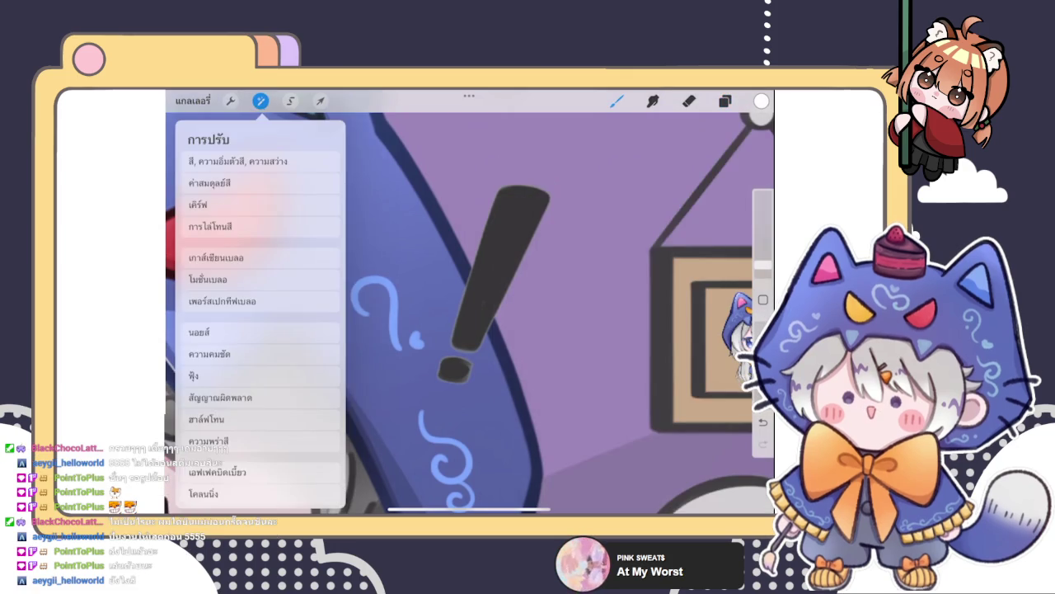
pyautogui.click(236, 252)
pyautogui.moveTo(330, 313); pyautogui.dragTo(354, 313)
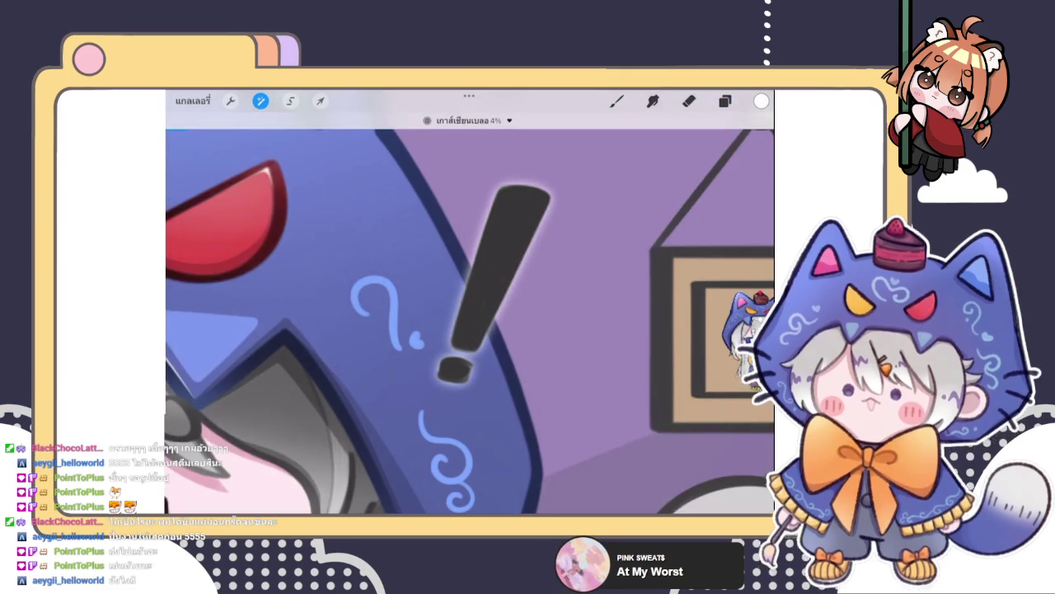
pyautogui.click(617, 100)
# - Select the exclamation mark with Automatic Color Fill and soften it with Gaussian Blur
pyautogui.click(291, 100)
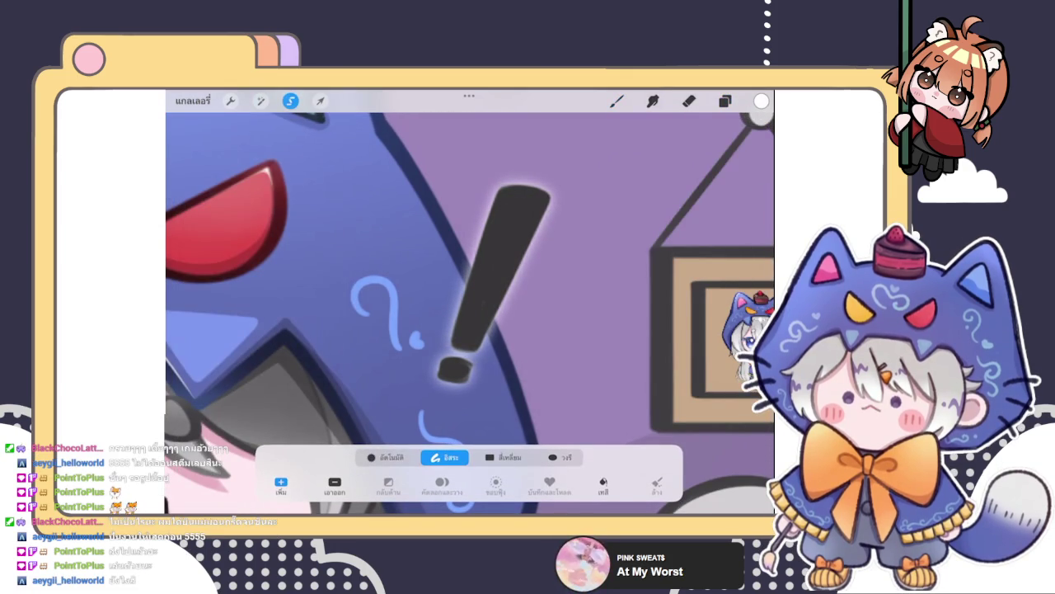
pyautogui.click(603, 483)
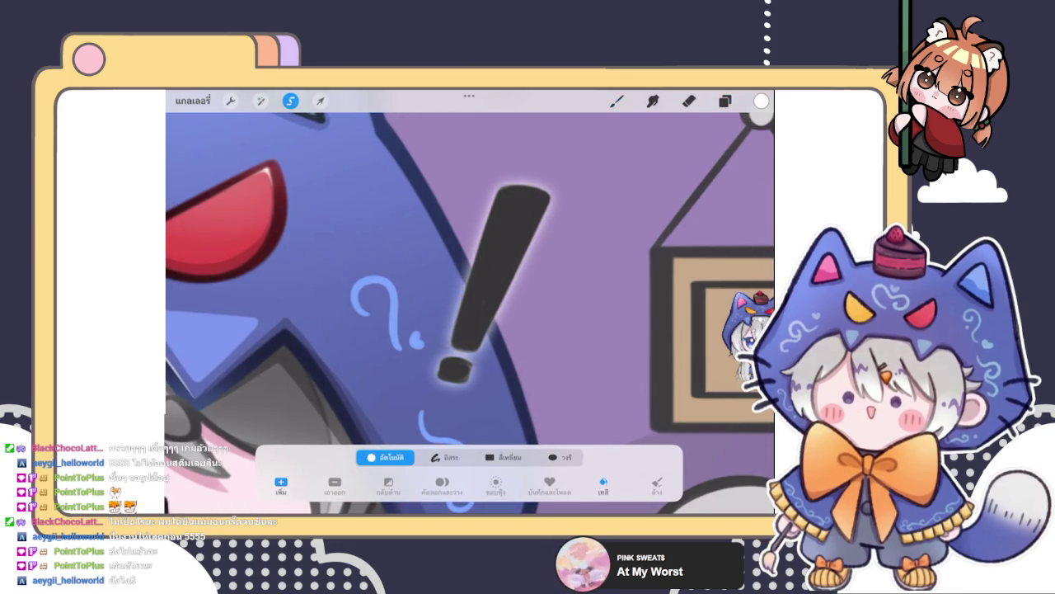
pyautogui.moveTo(509, 250); pyautogui.dragTo(544, 250)
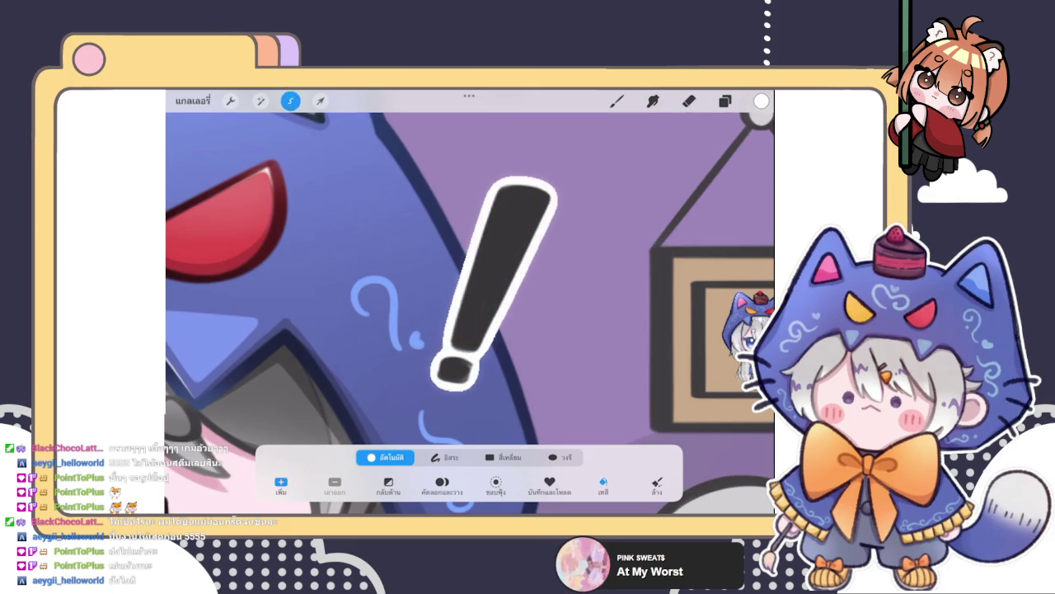
pyautogui.click(261, 101)
pyautogui.click(216, 258)
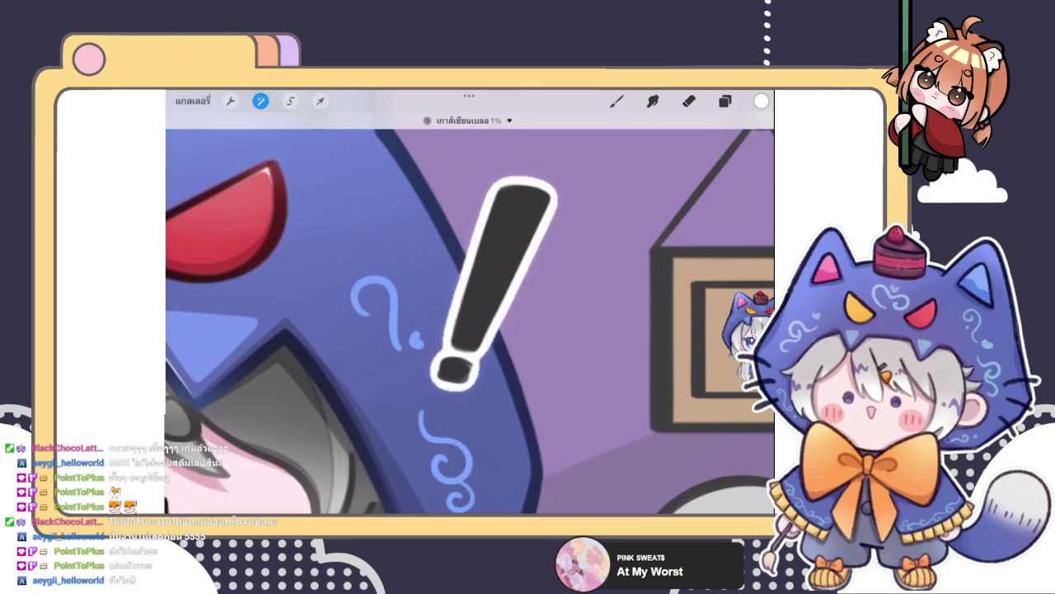
pyautogui.click(616, 100)
pyautogui.scroll(-5, 470, 322)
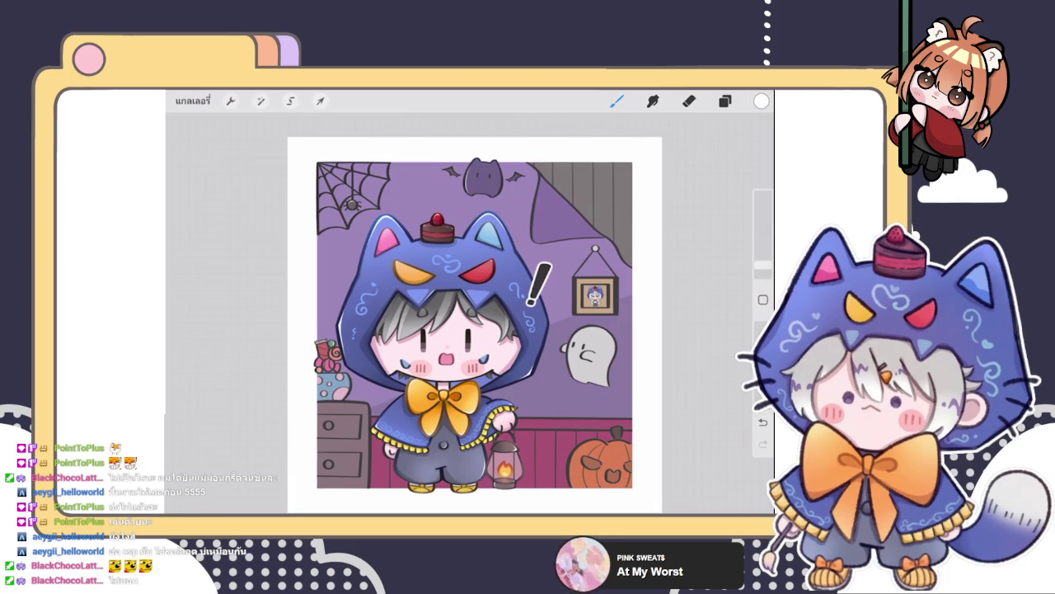
# - Select Layer 52, the exclamation mark layer, in the Layers panel
pyautogui.click(725, 101)
pyautogui.click(724, 101)
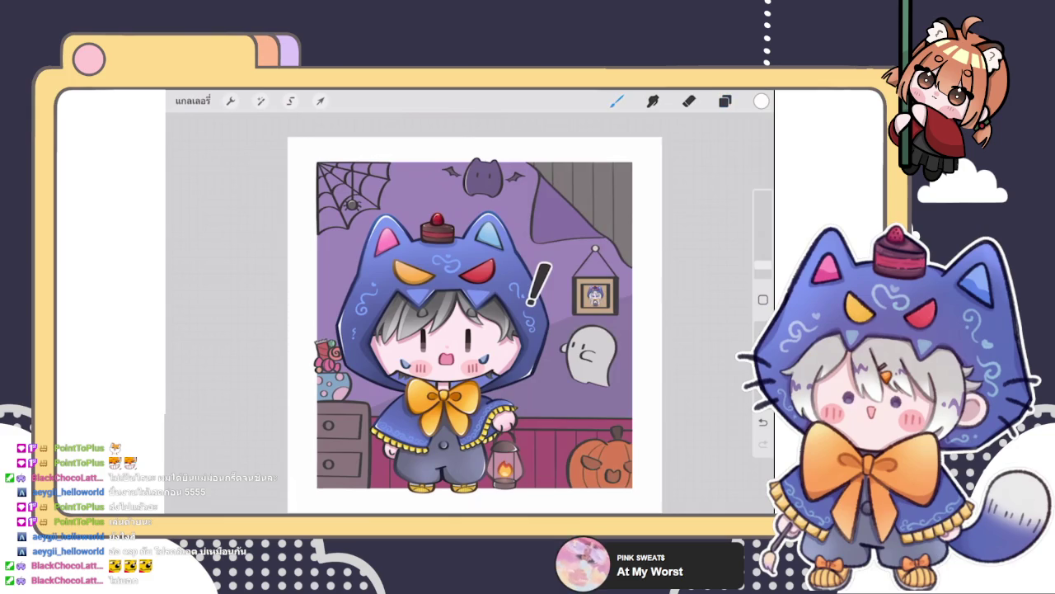
pyautogui.click(725, 101)
pyautogui.scroll(5, 559, 289)
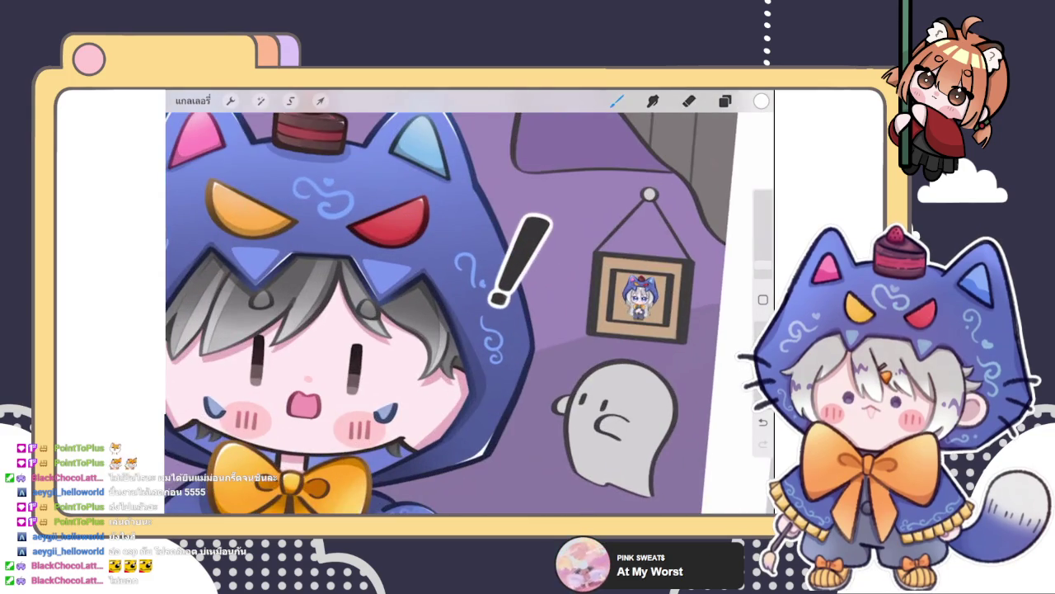
pyautogui.scroll(5, 531, 304)
pyautogui.click(725, 101)
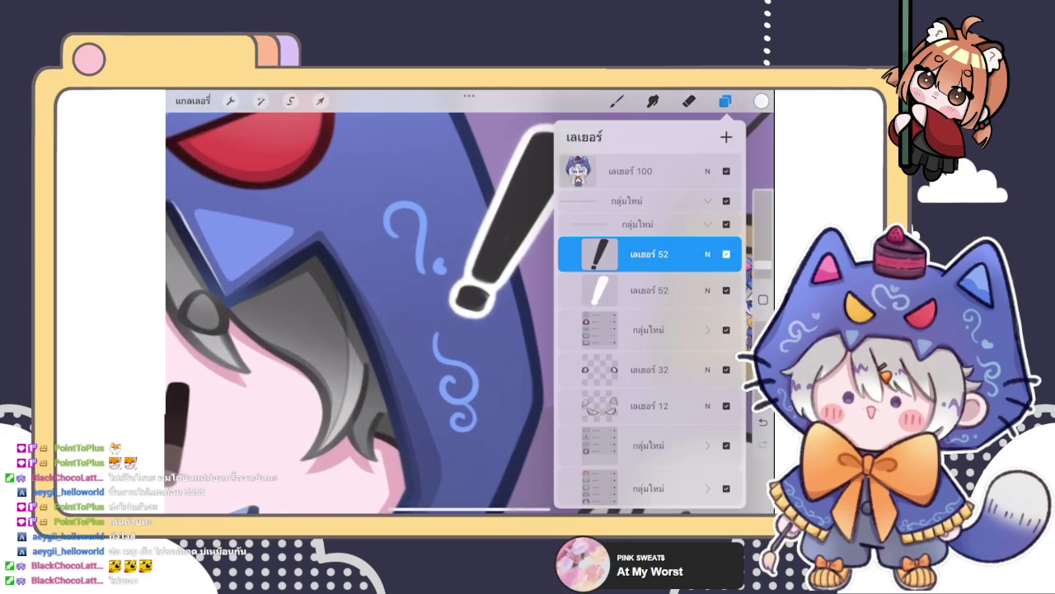
pyautogui.click(725, 101)
pyautogui.scroll(3, 470, 313)
# - Paint dark strokes over the exclamation mark beside the hood with the Brush
pyautogui.click(617, 101)
pyautogui.moveTo(506, 283)
pyautogui.mouseDown()
pyautogui.moveTo(551, 206)
pyautogui.moveTo(544, 252)
pyautogui.mouseUp()
pyautogui.click(617, 101)
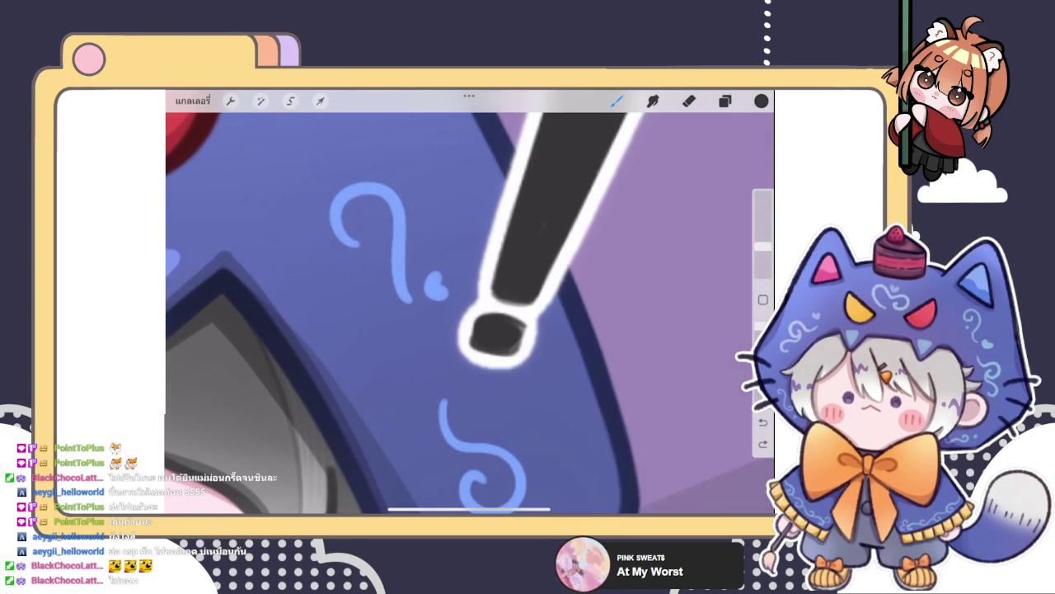
pyautogui.click(551, 211)
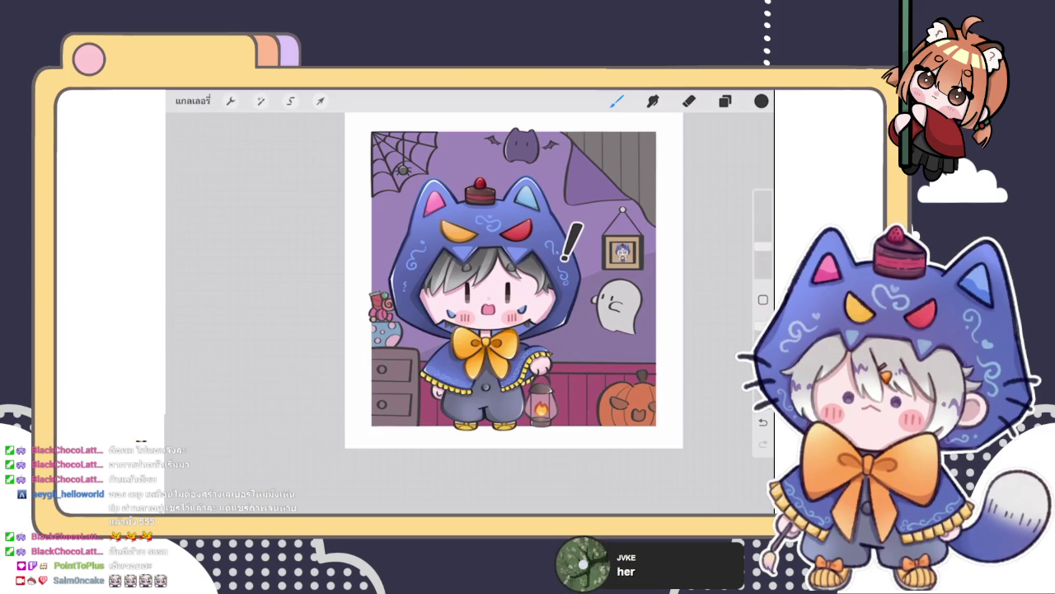
# - Duplicate the layer group that holds the exclamation mark
pyautogui.click(725, 101)
pyautogui.click(651, 223)
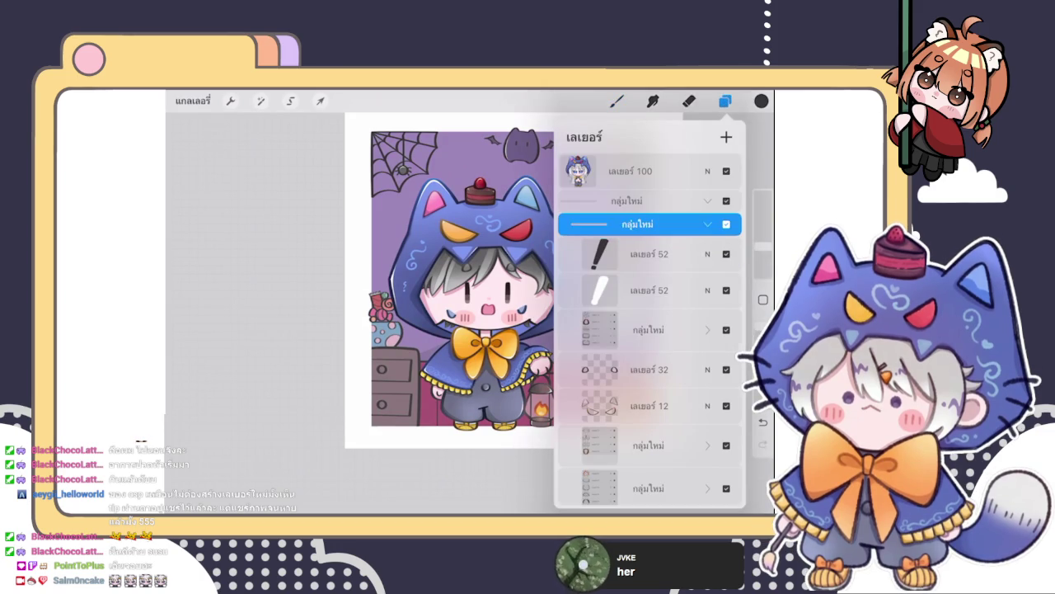
pyautogui.click(707, 223)
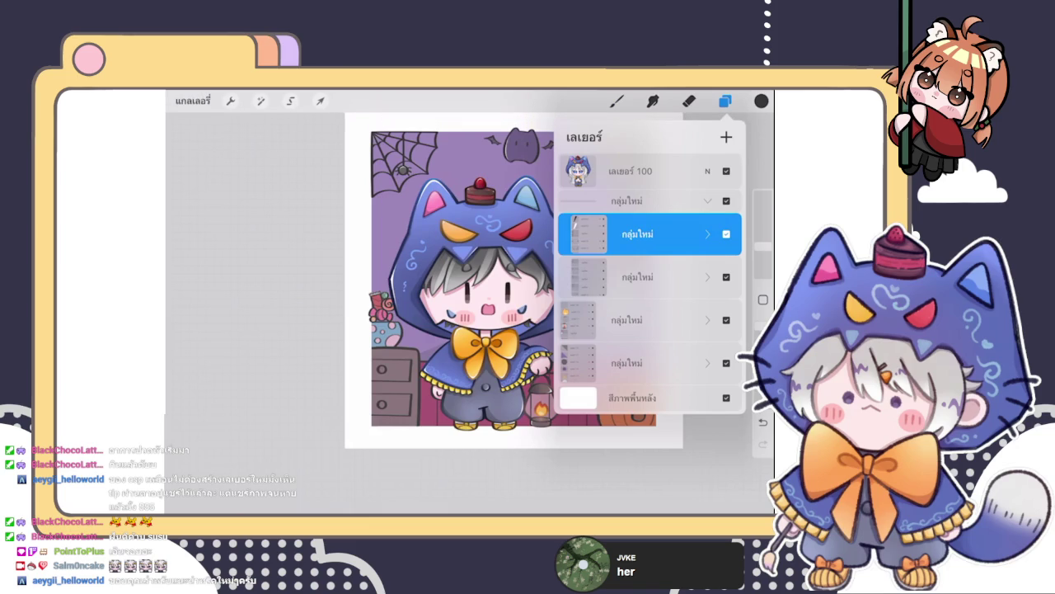
pyautogui.moveTo(693, 234); pyautogui.dragTo(594, 234)
pyautogui.click(679, 234)
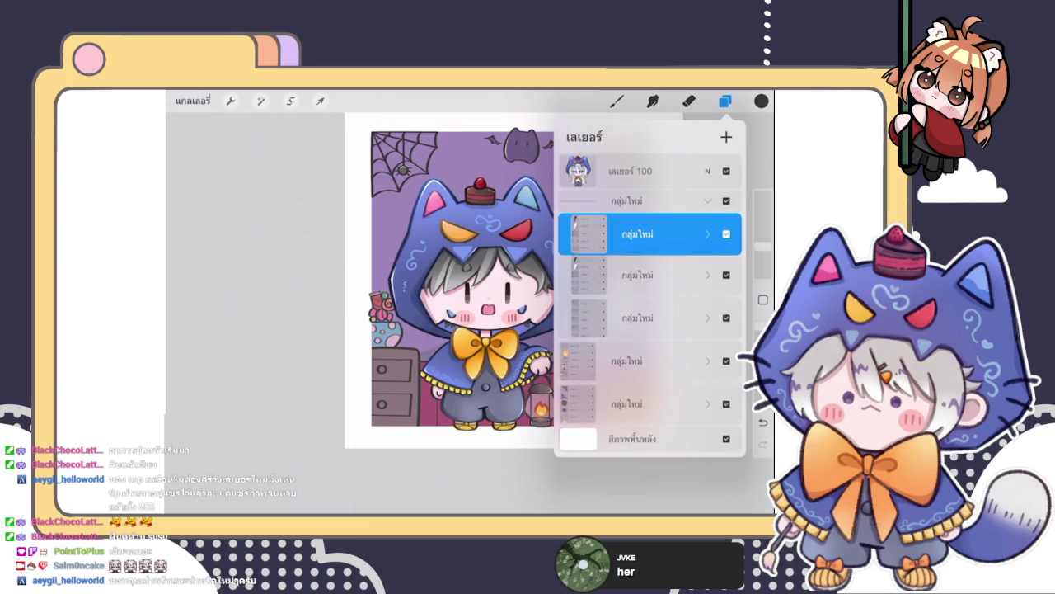
pyautogui.click(637, 234)
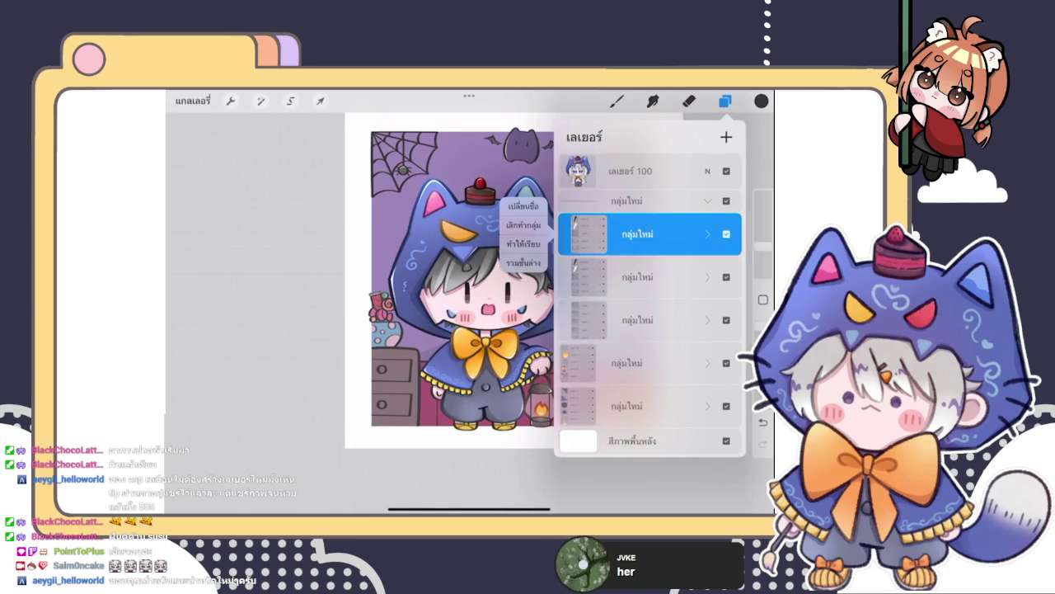
pyautogui.click(637, 234)
pyautogui.click(707, 234)
pyautogui.click(707, 234)
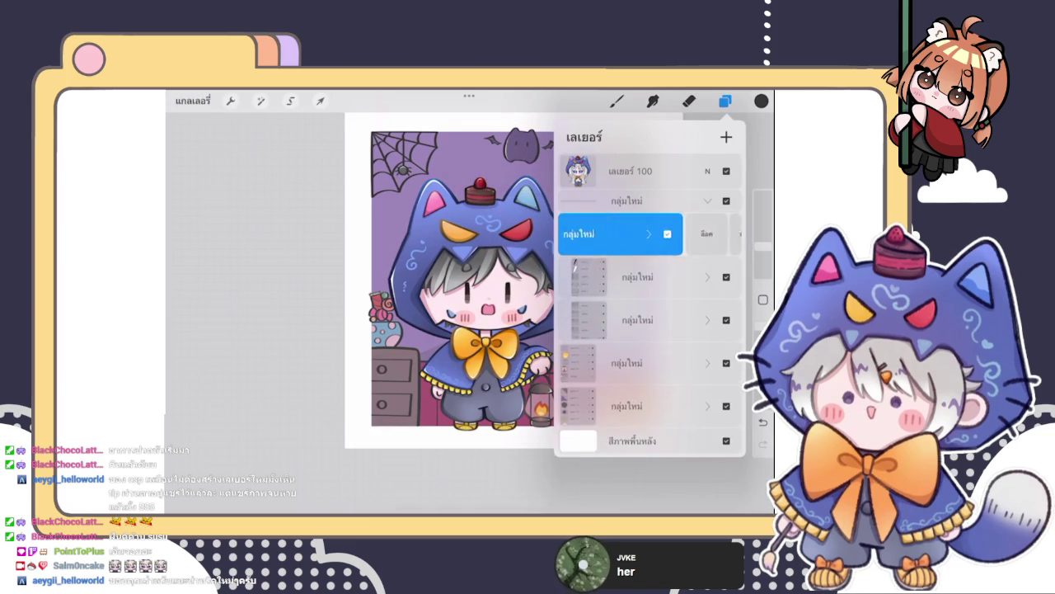
pyautogui.click(616, 101)
# - Duplicate the whole artwork from the Gallery and open the copy
pyautogui.click(192, 100)
pyautogui.moveTo(248, 193); pyautogui.dragTo(190, 193)
pyautogui.click(239, 193)
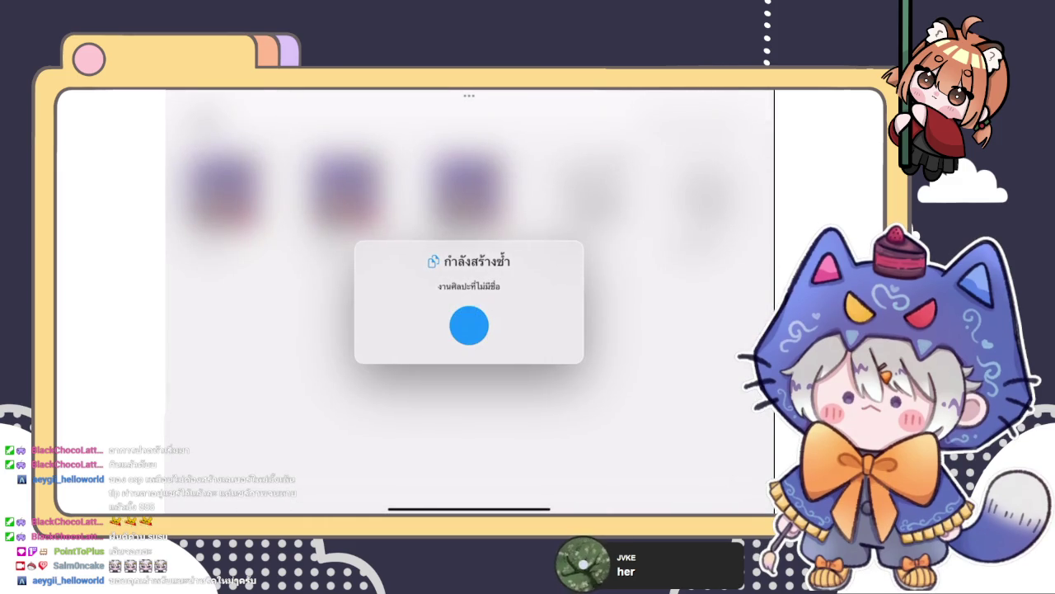
pyautogui.click(223, 191)
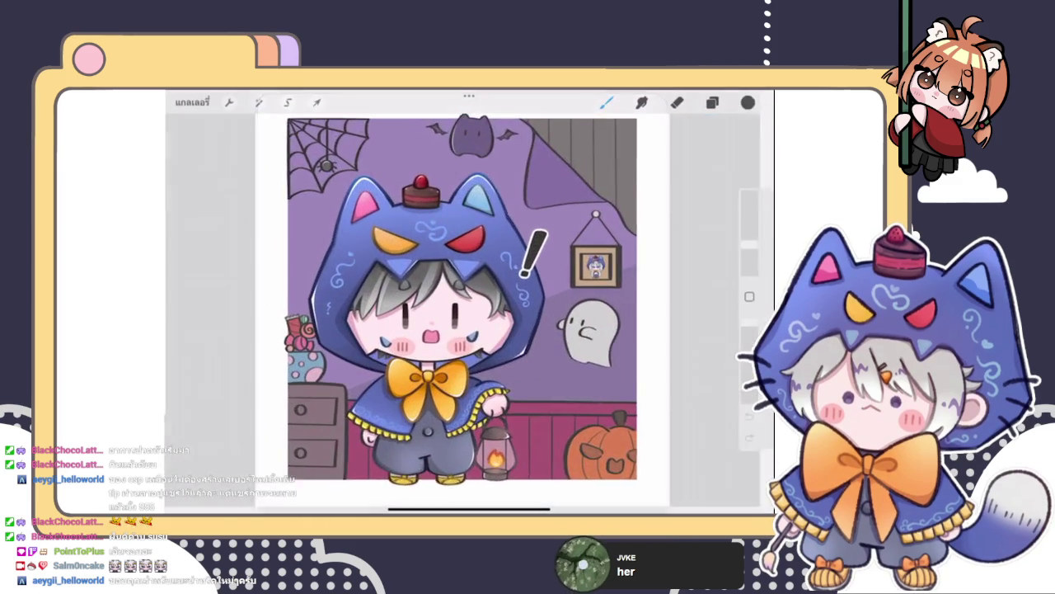
# - Merge the white Layer 52 outline down into the exclamation mark layer
pyautogui.click(725, 101)
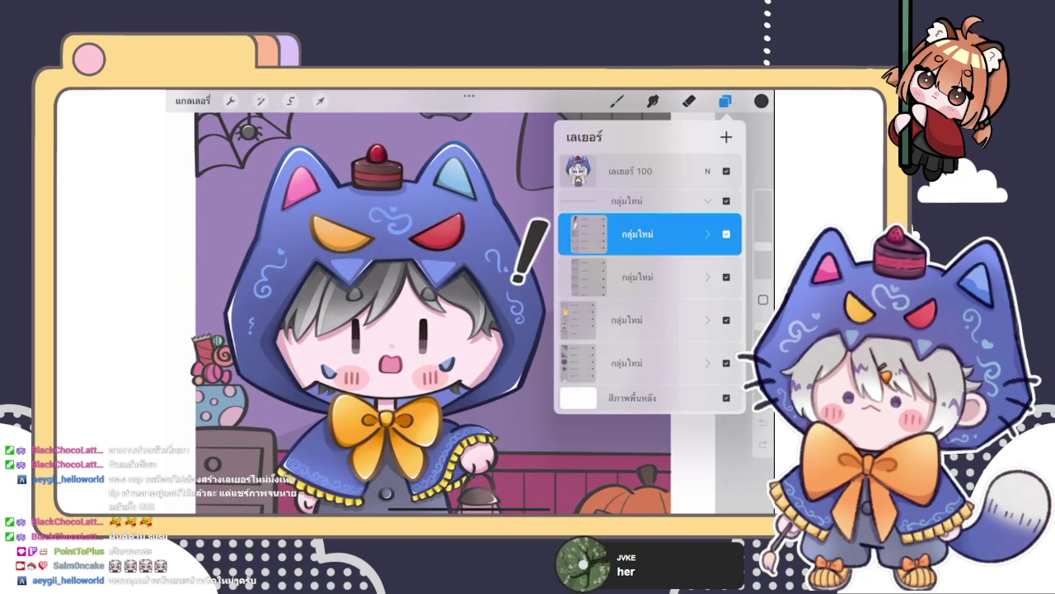
pyautogui.click(708, 234)
pyautogui.click(649, 254)
pyautogui.click(649, 254)
pyautogui.click(519, 340)
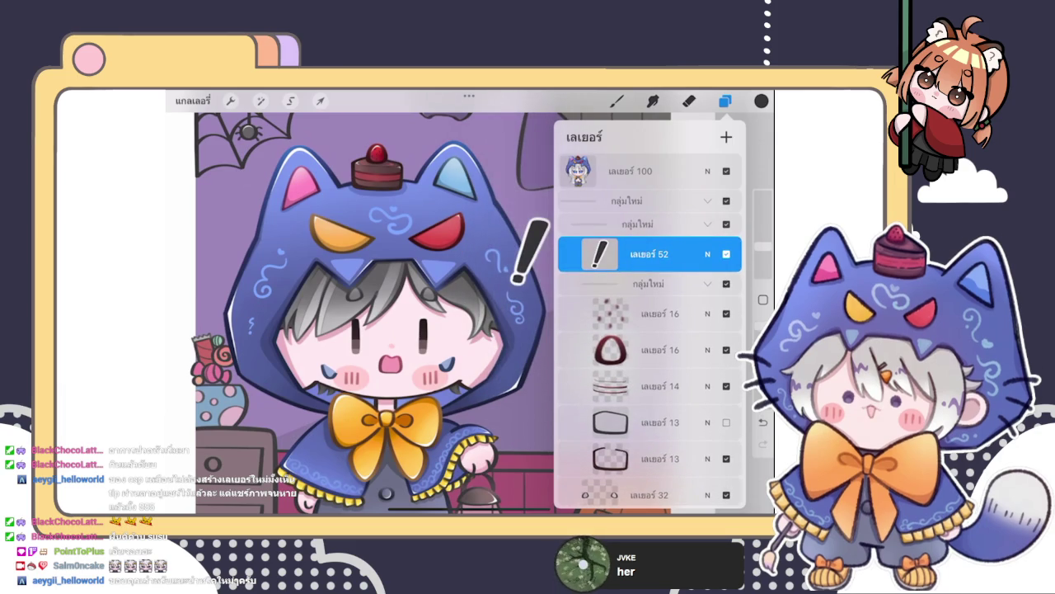
pyautogui.click(707, 282)
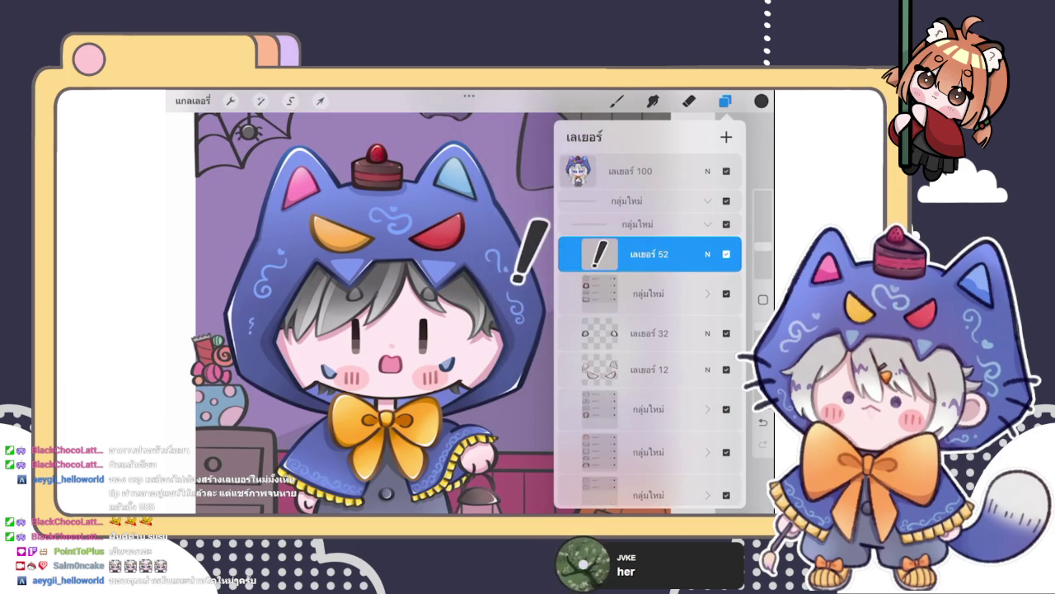
# - Move the character's layer group toward the top and flatten it into layer 8
pyautogui.scroll(-5, 649, 330)
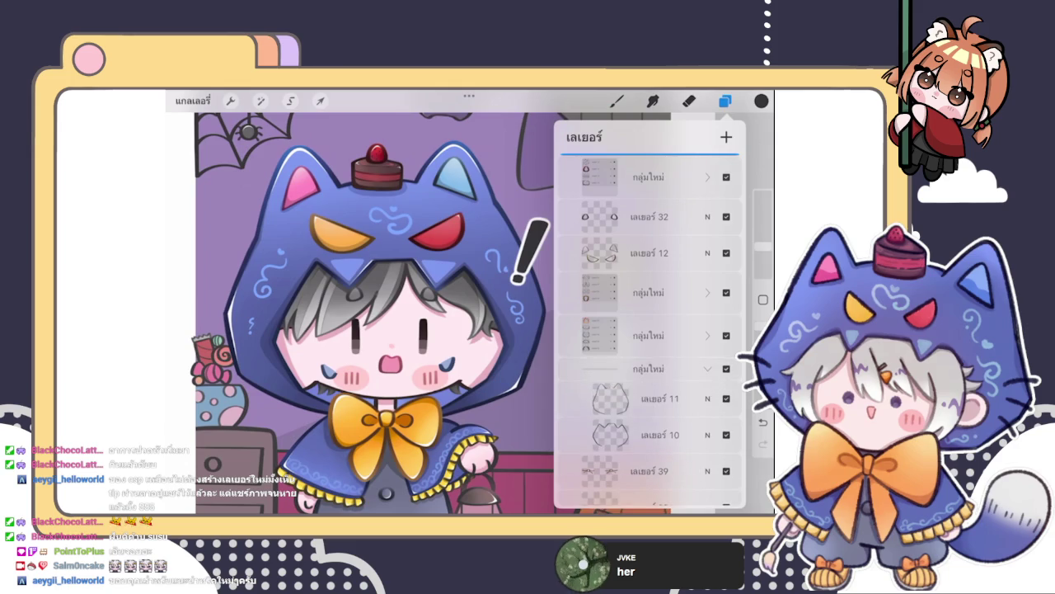
pyautogui.scroll(-5, 649, 330)
pyautogui.scroll(3, 649, 330)
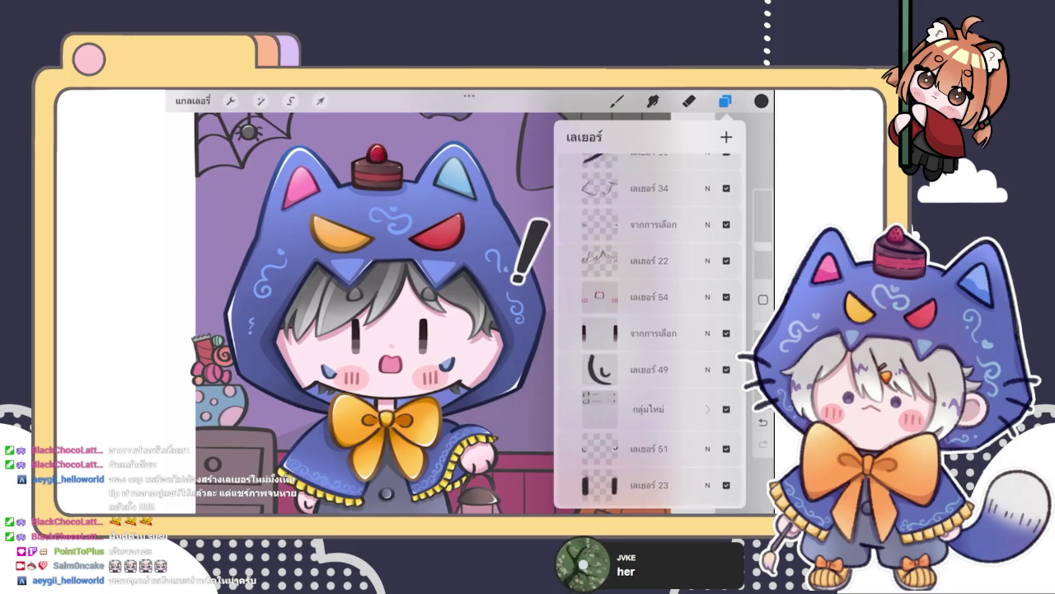
pyautogui.click(649, 250)
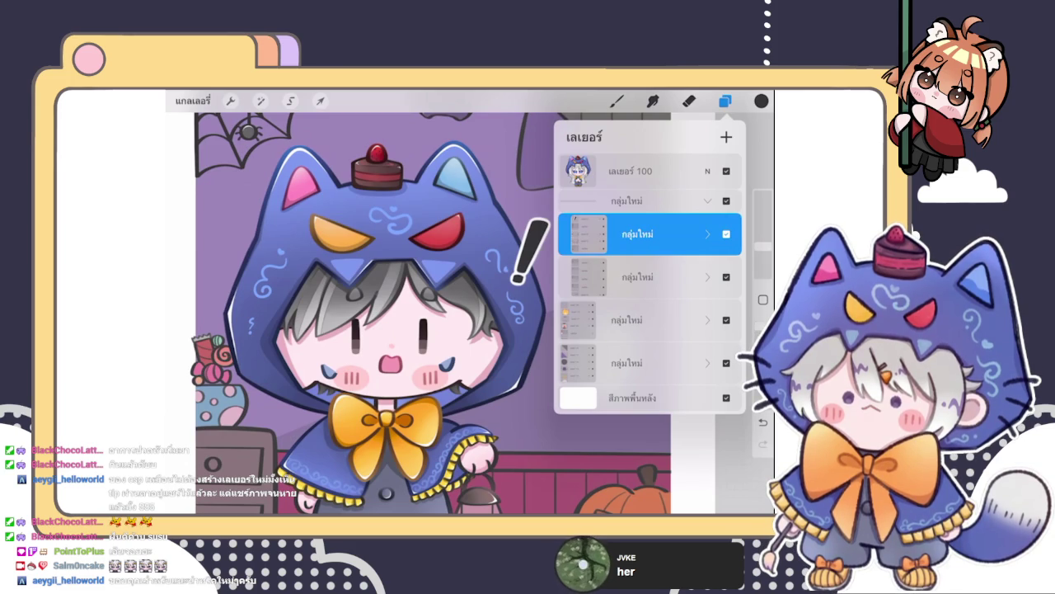
pyautogui.moveTo(701, 234)
pyautogui.mouseDown()
pyautogui.moveTo(610, 234)
pyautogui.moveTo(701, 234)
pyautogui.mouseUp()
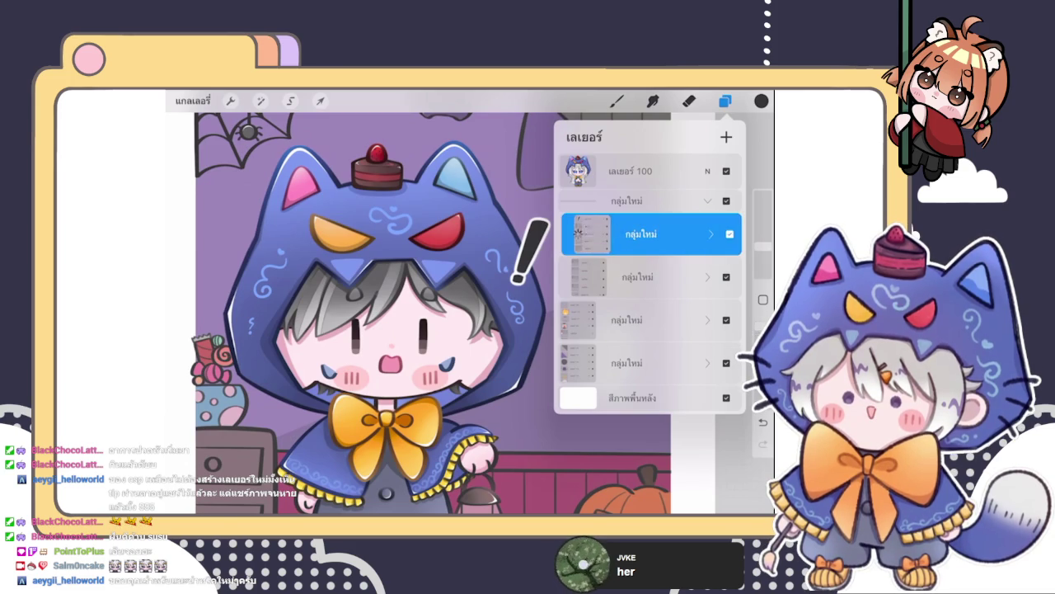
pyautogui.moveTo(637, 234)
pyautogui.mouseDown()
pyautogui.moveTo(678, 197)
pyautogui.moveTo(652, 211)
pyautogui.mouseUp()
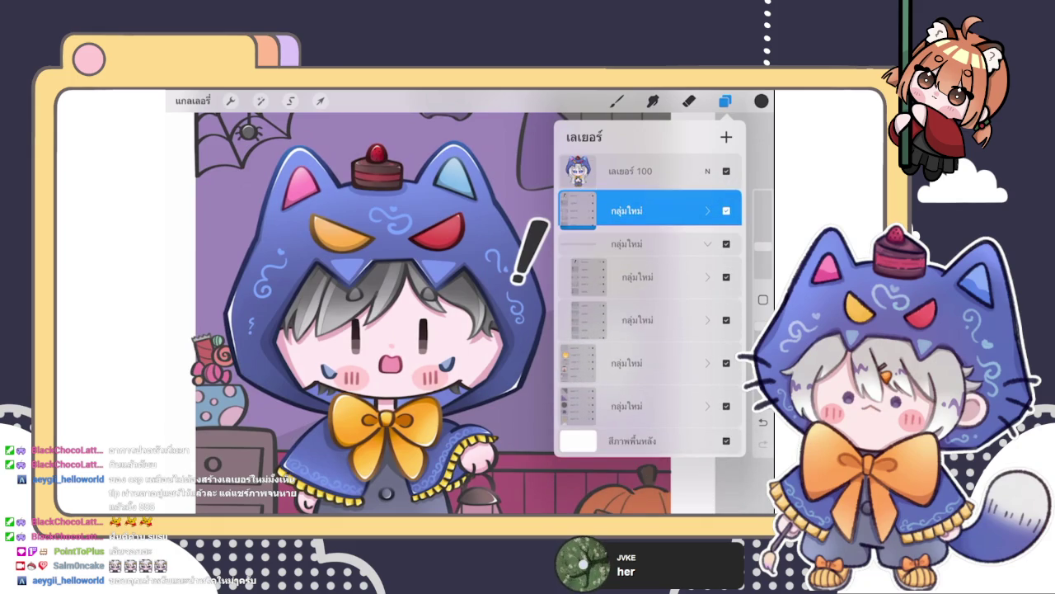
pyautogui.click(627, 210)
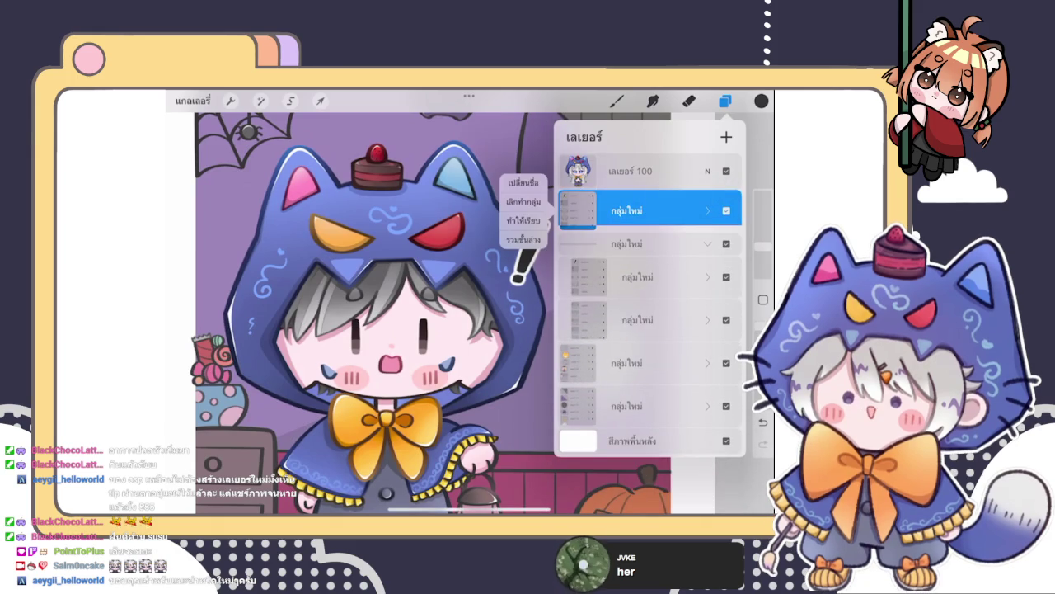
pyautogui.click(523, 220)
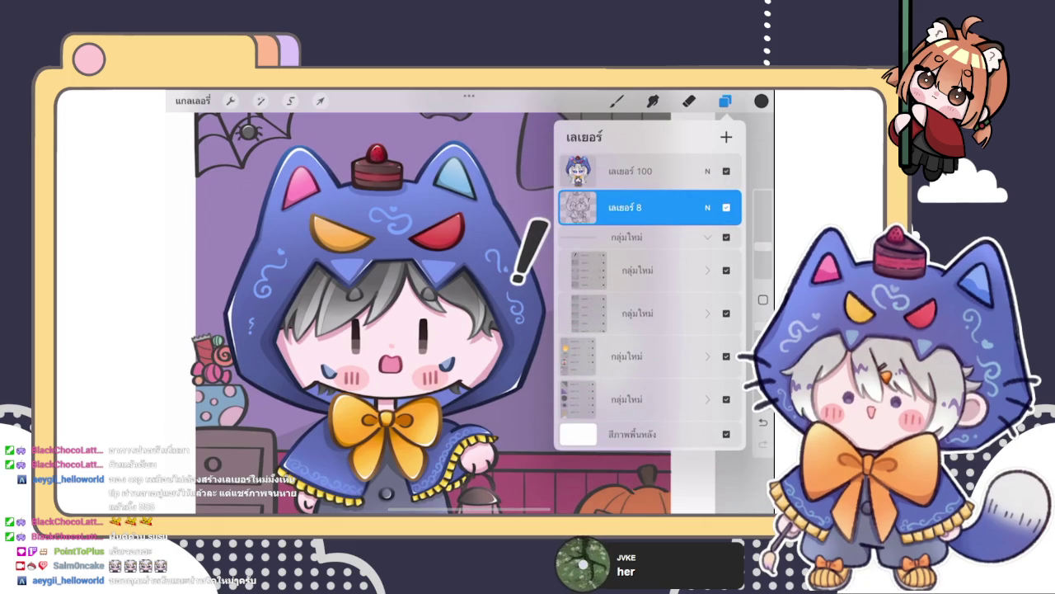
# - Toggle layer 8's visibility and hide the group beneath it
pyautogui.click(626, 207)
pyautogui.click(627, 207)
pyautogui.click(726, 207)
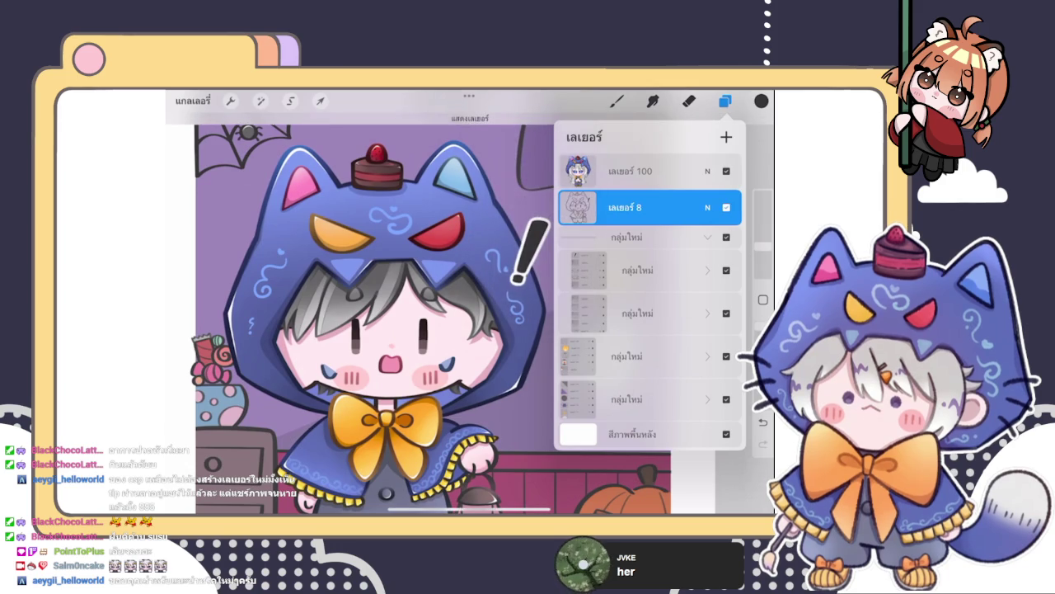
pyautogui.click(726, 269)
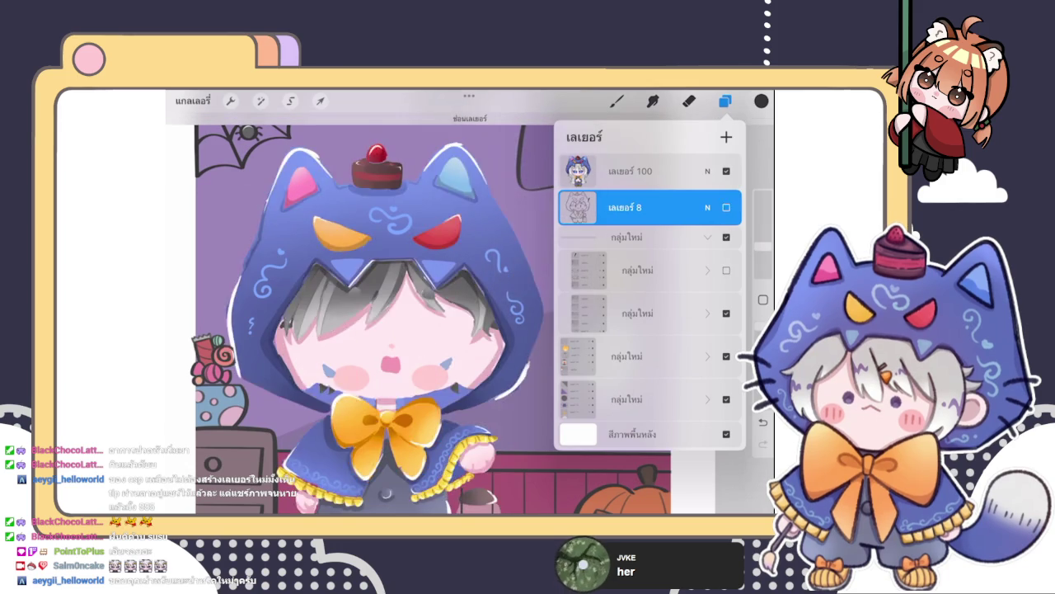
pyautogui.scroll(-3, 388, 313)
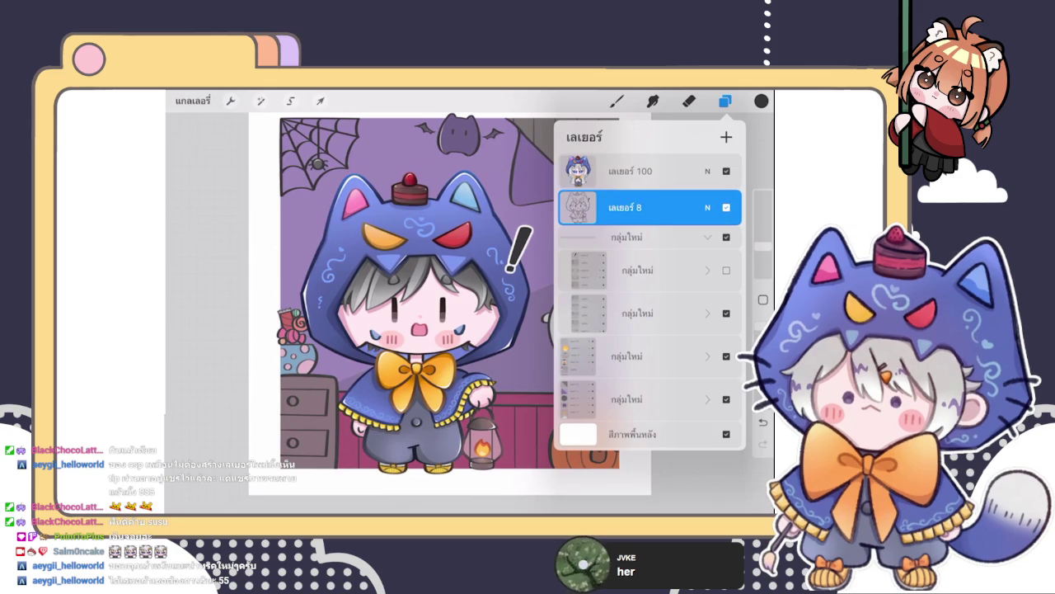
# - Collapse the expanded New Group so only the top-level groups are listed
pyautogui.click(707, 237)
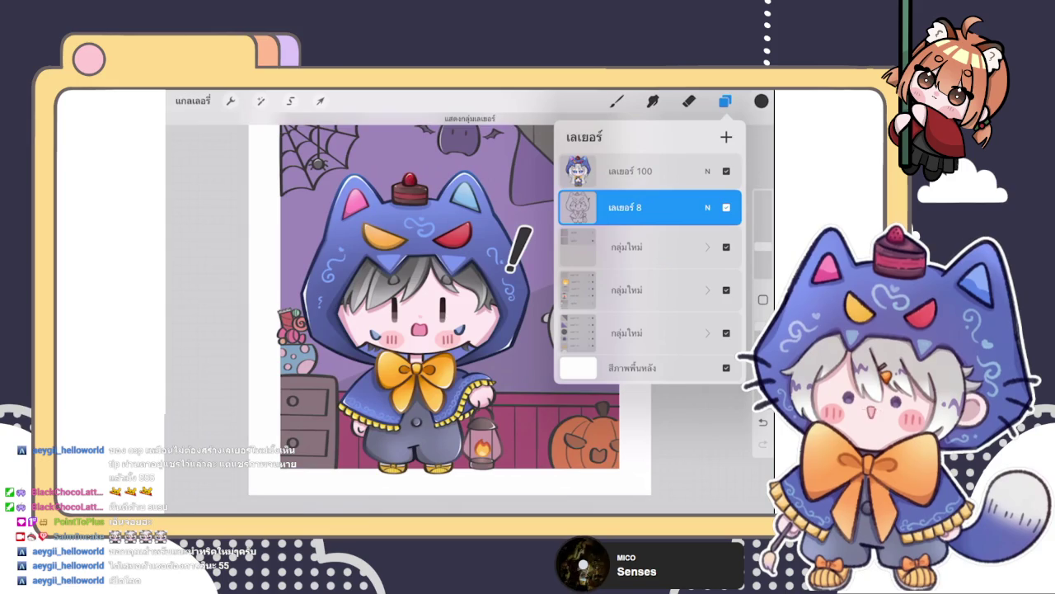
# - Move the second layer group up below the flattened layer and check its visibility
pyautogui.moveTo(660, 290)
pyautogui.mouseDown()
pyautogui.moveTo(580, 290)
pyautogui.moveTo(660, 290)
pyautogui.mouseUp()
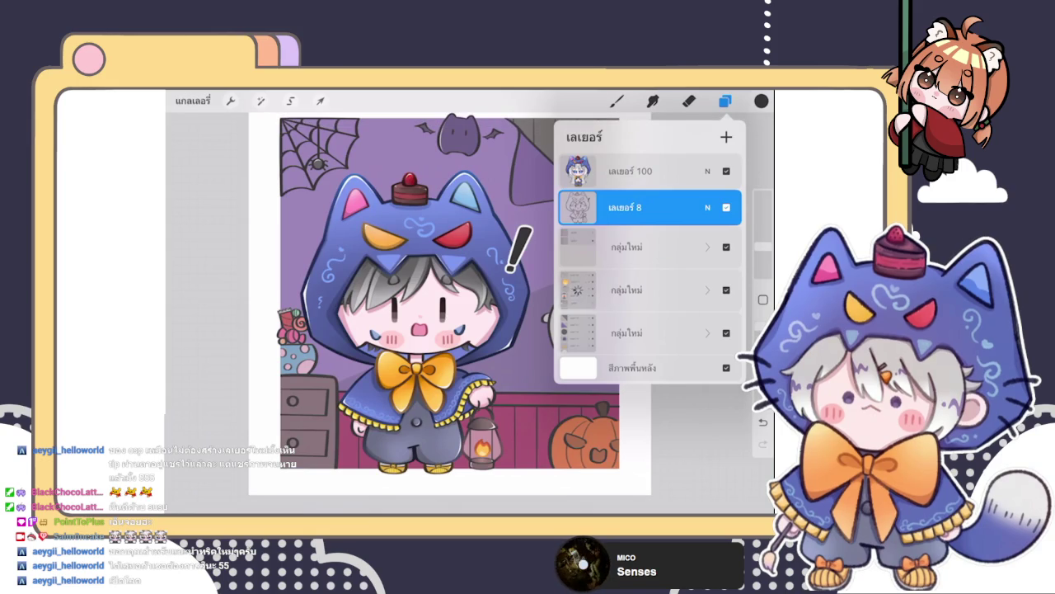
pyautogui.click(644, 290)
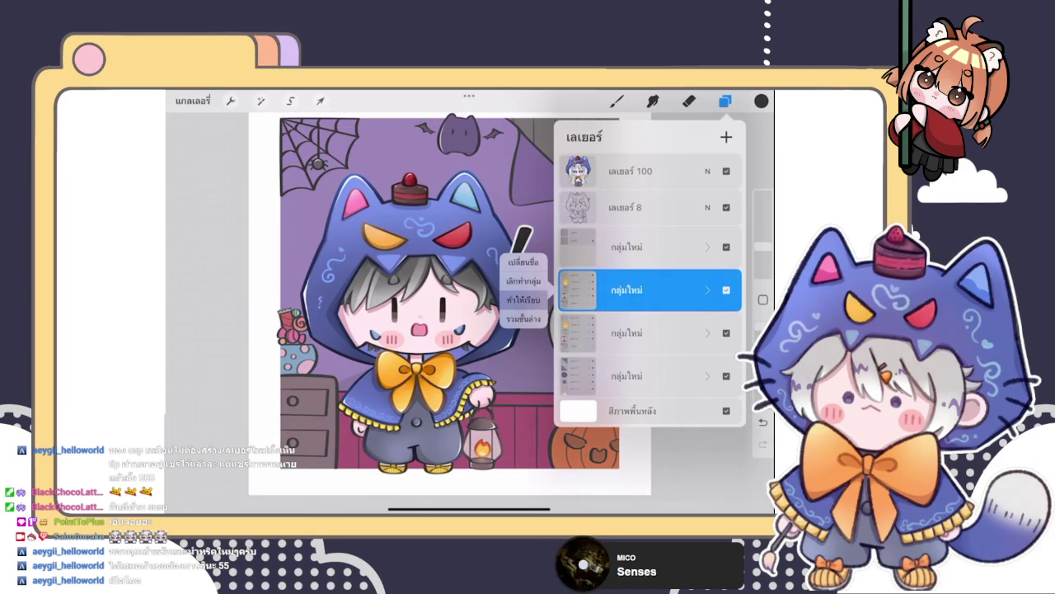
pyautogui.moveTo(651, 289)
pyautogui.mouseDown()
pyautogui.moveTo(667, 230)
pyautogui.moveTo(651, 243)
pyautogui.mouseUp()
pyautogui.click(727, 326)
pyautogui.click(727, 325)
# - Delete the extra layer 8 and check the character layer's visibility
pyautogui.click(627, 207)
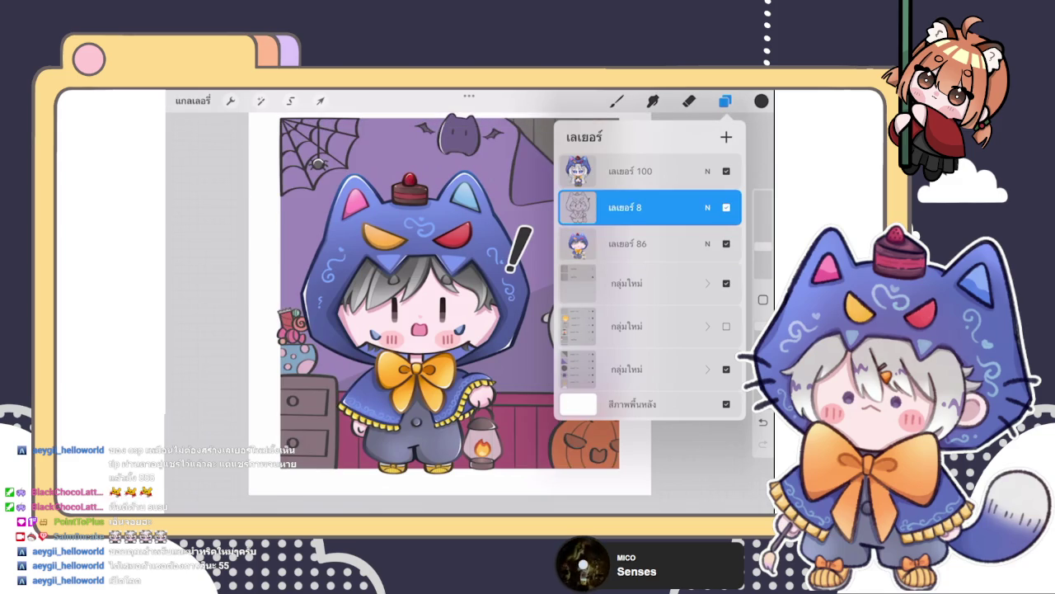
pyautogui.click(523, 347)
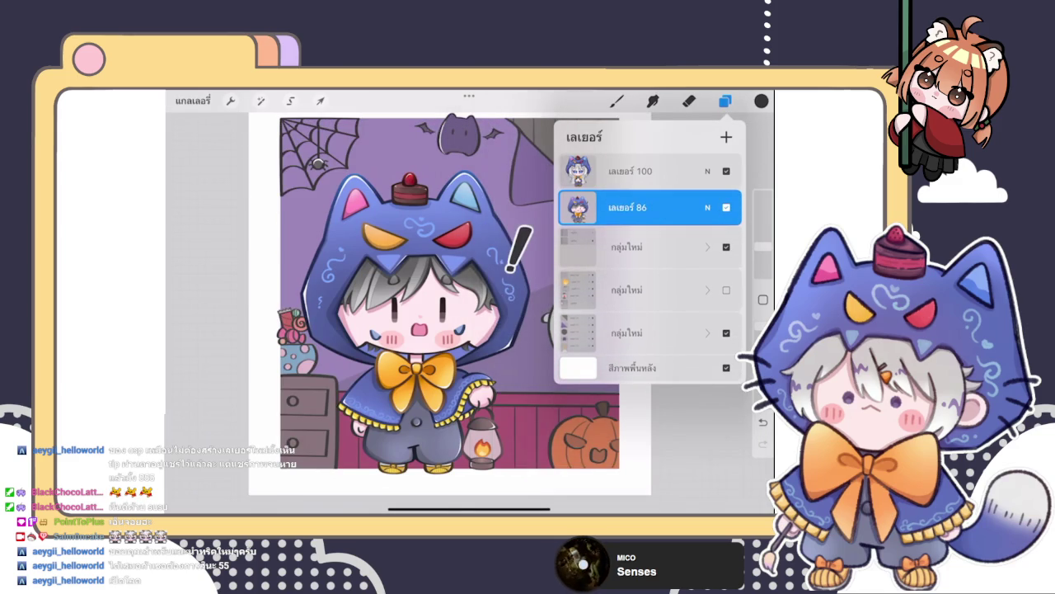
pyautogui.click(726, 207)
pyautogui.click(726, 207)
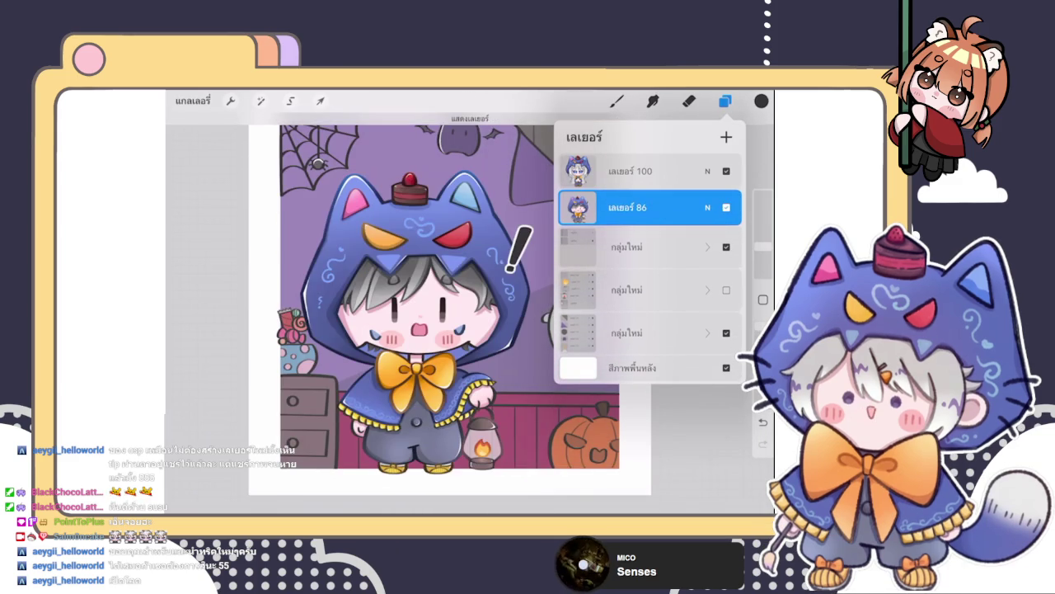
pyautogui.click(726, 207)
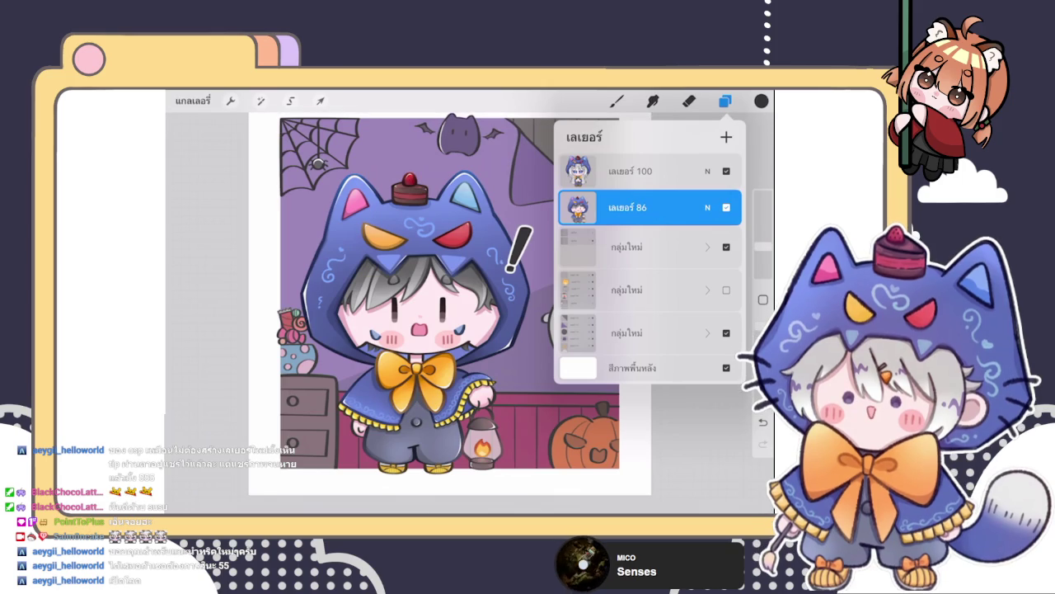
pyautogui.click(689, 100)
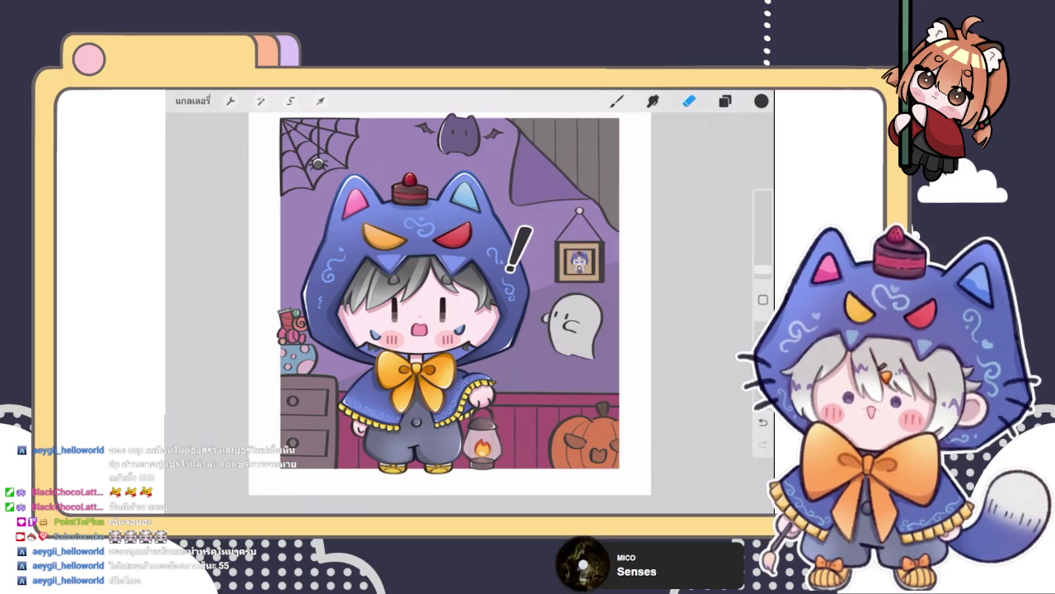
pyautogui.scroll(5, 449, 293)
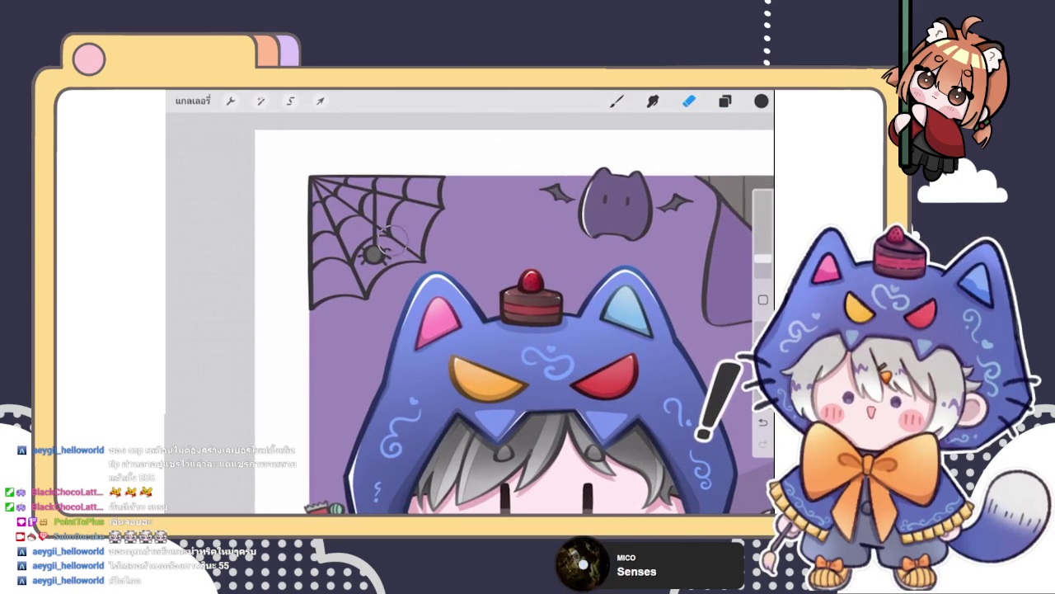
pyautogui.scroll(-5, 512, 321)
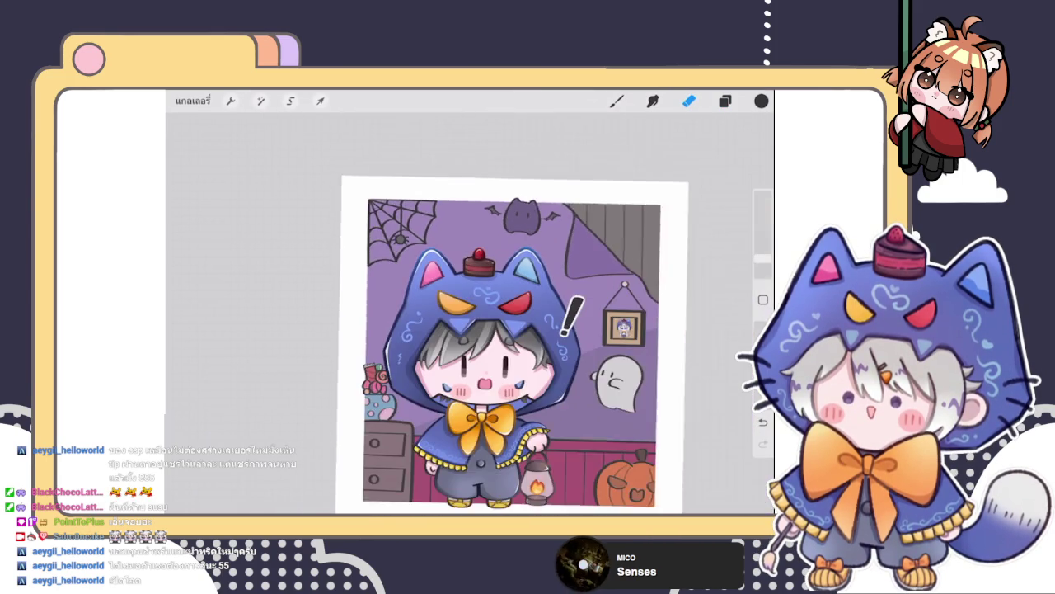
pyautogui.scroll(-2, 501, 329)
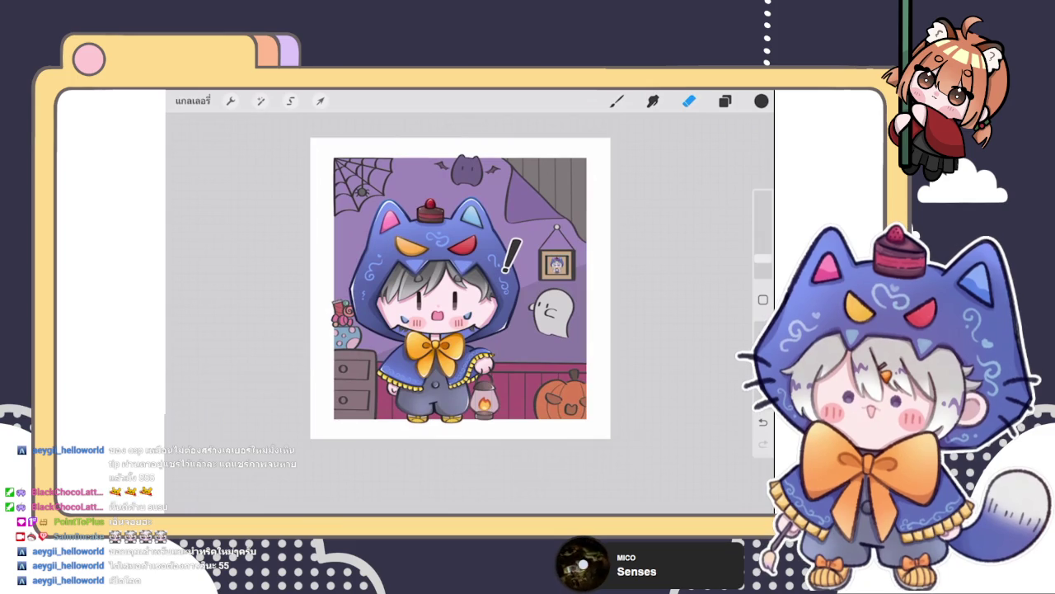
# - Duplicate the character layer 86
pyautogui.click(725, 100)
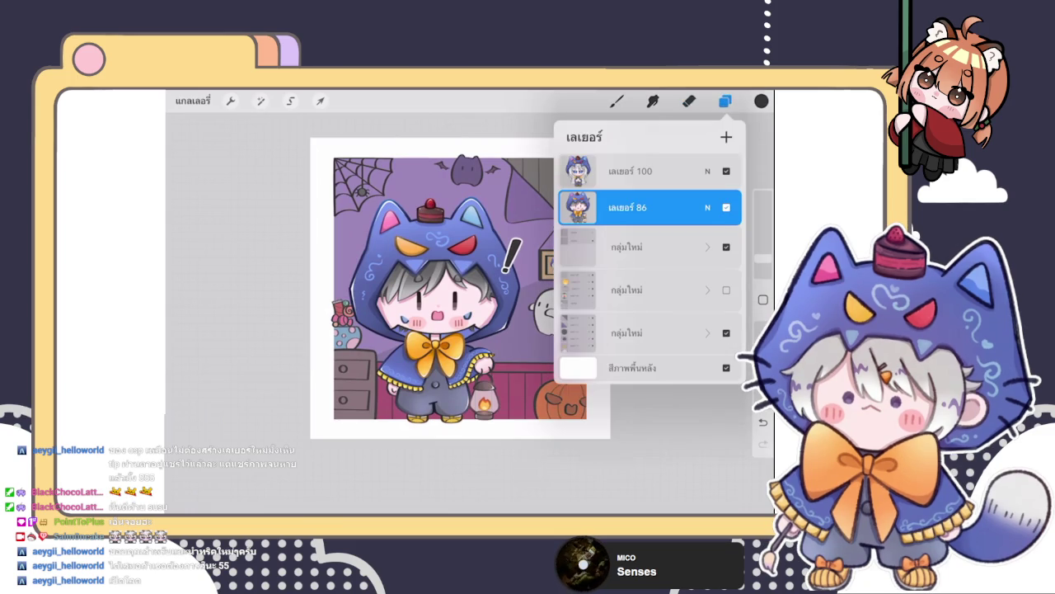
pyautogui.moveTo(709, 207); pyautogui.dragTo(610, 207)
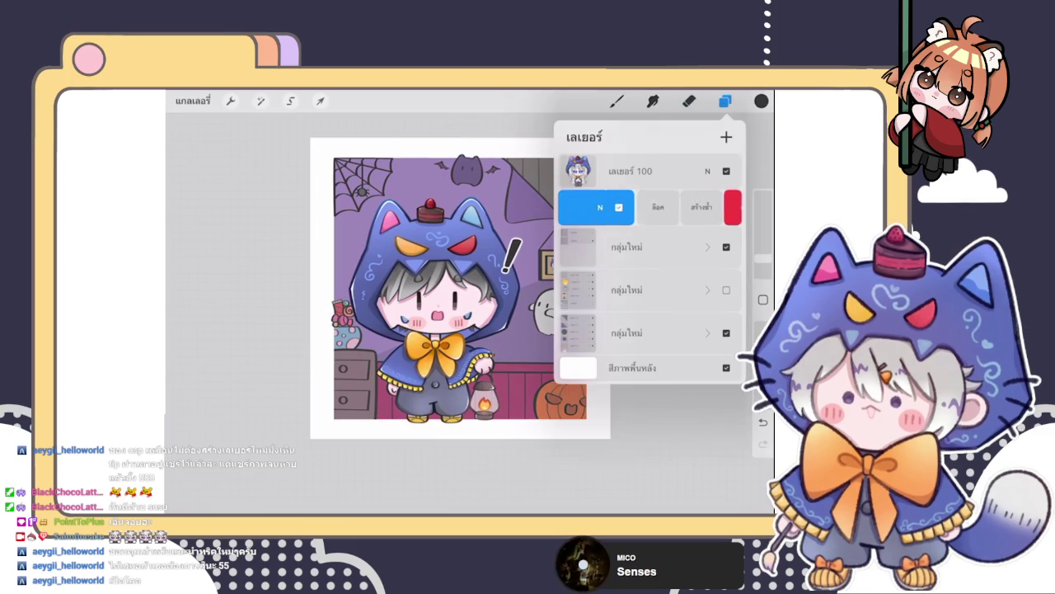
pyautogui.click(680, 207)
pyautogui.click(630, 243)
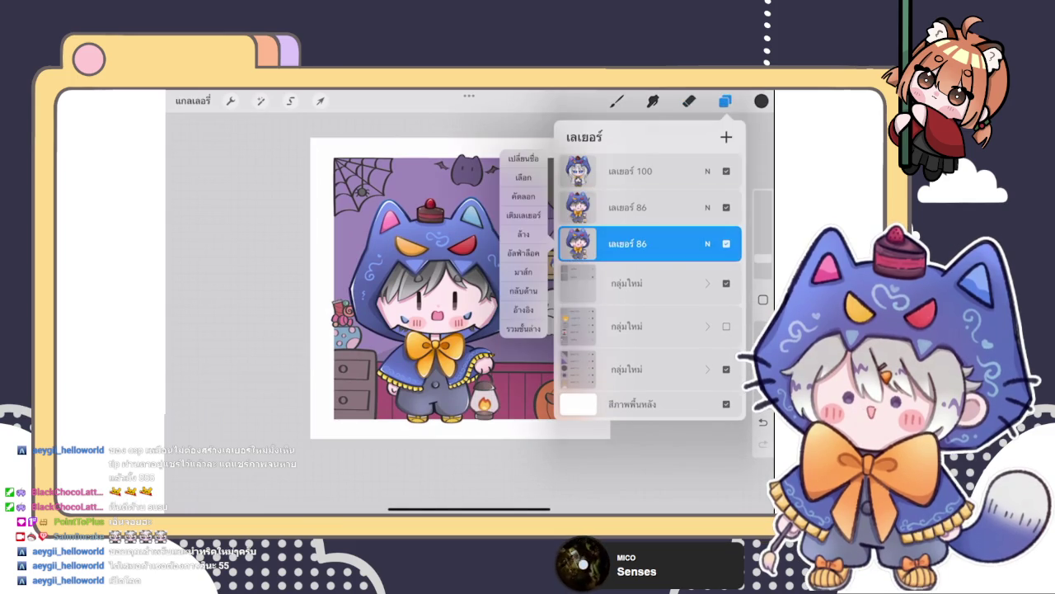
# - Choose near-white as the colour and alpha-lock the lower layer 86 copy
pyautogui.click(761, 100)
pyautogui.click(607, 213)
pyautogui.click(724, 101)
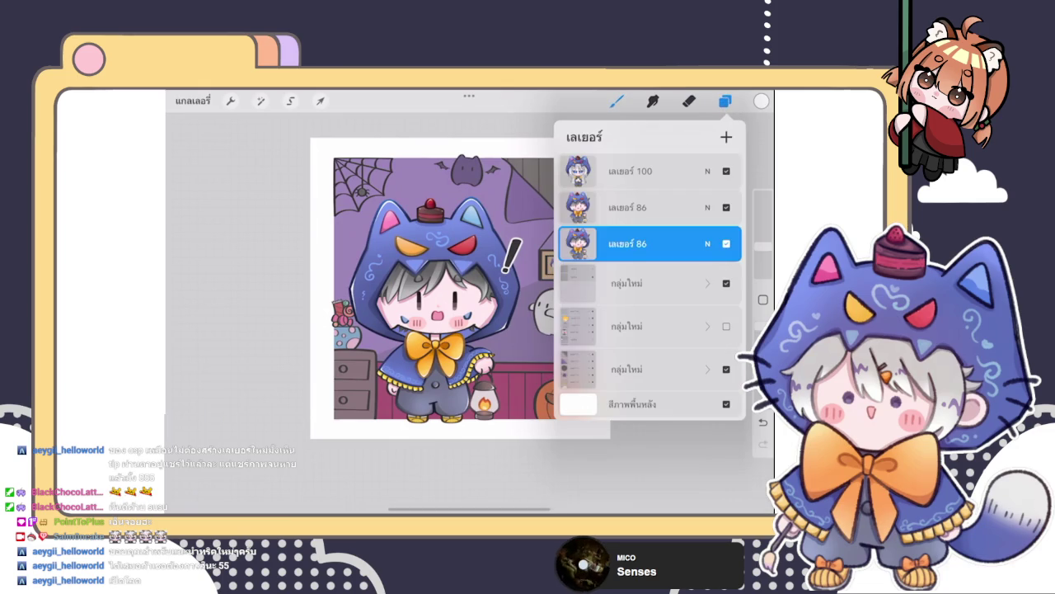
pyautogui.click(631, 243)
pyautogui.click(520, 214)
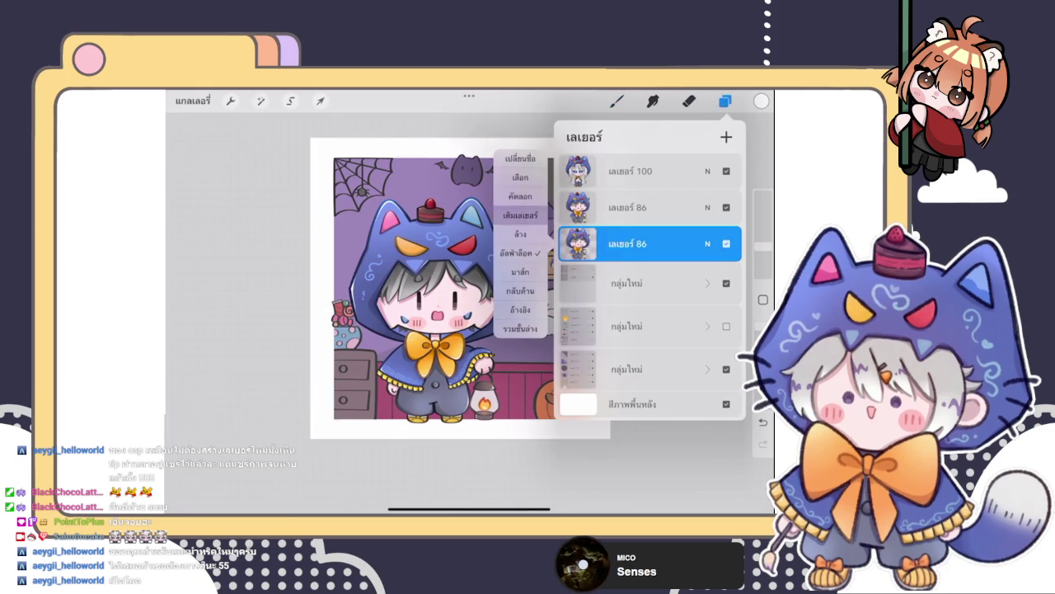
# - Fill the alpha-locked layer with white and apply a Gaussian Blur
pyautogui.click(631, 243)
pyautogui.click(516, 253)
pyautogui.click(260, 100)
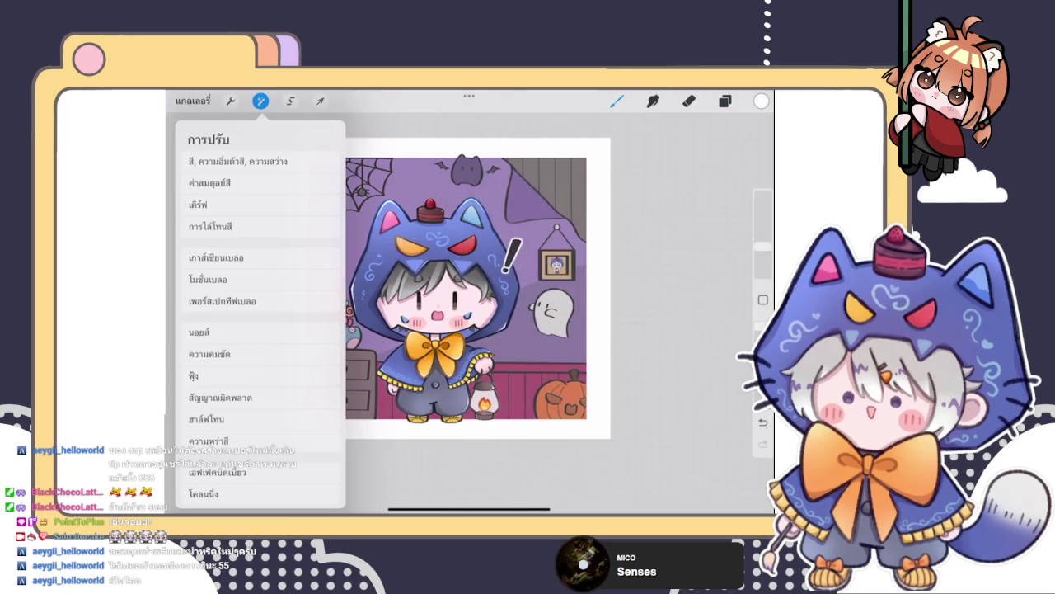
pyautogui.click(210, 252)
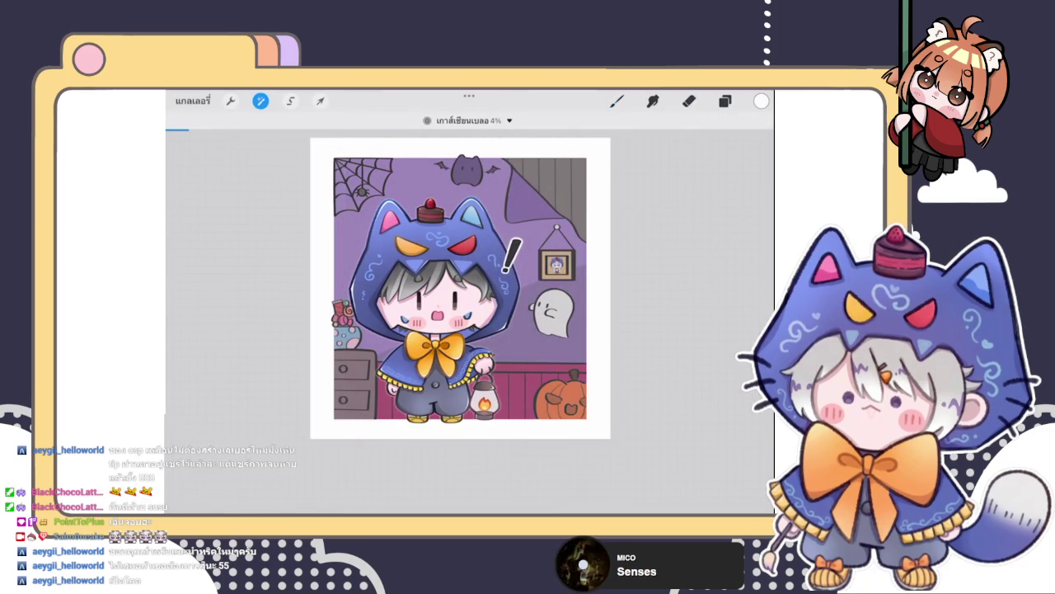
pyautogui.click(291, 100)
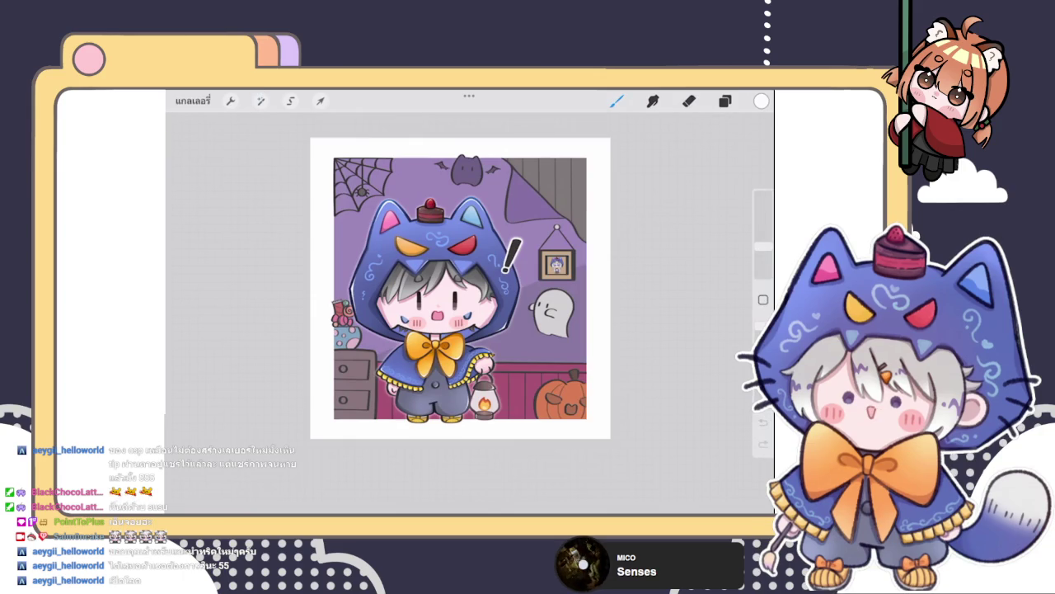
# - Auto-select the character area, then apply Gaussian Blur again to soften the glow
pyautogui.click(429, 273)
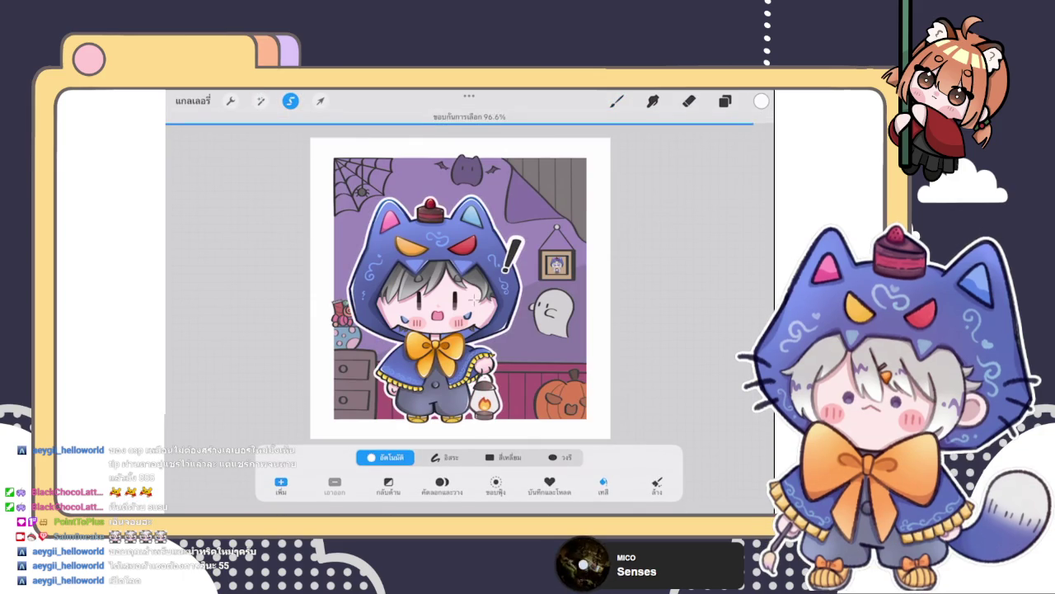
pyautogui.moveTo(471, 305); pyautogui.dragTo(475, 297)
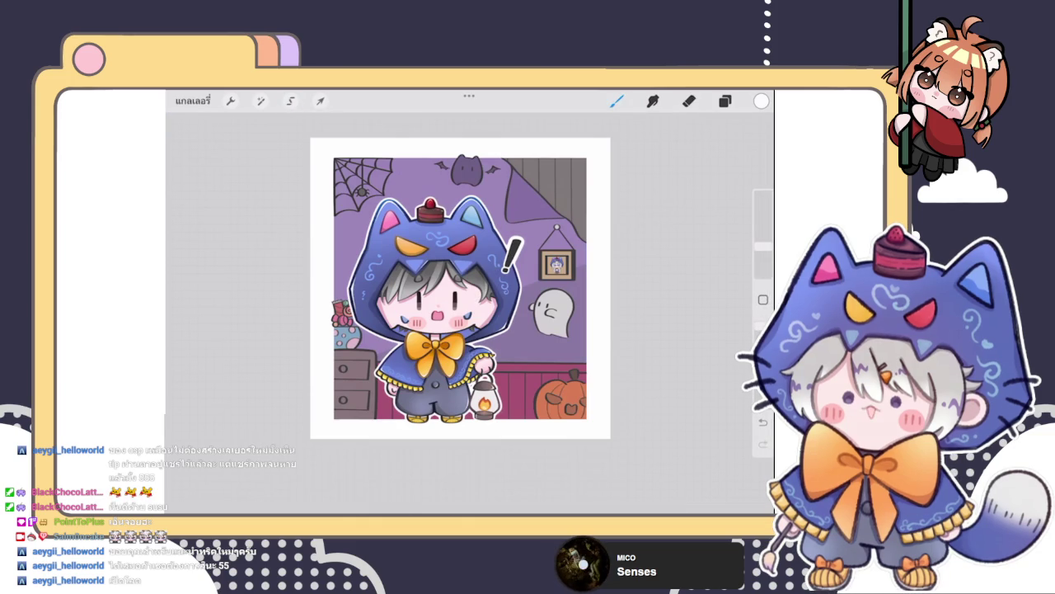
pyautogui.click(261, 101)
pyautogui.click(216, 257)
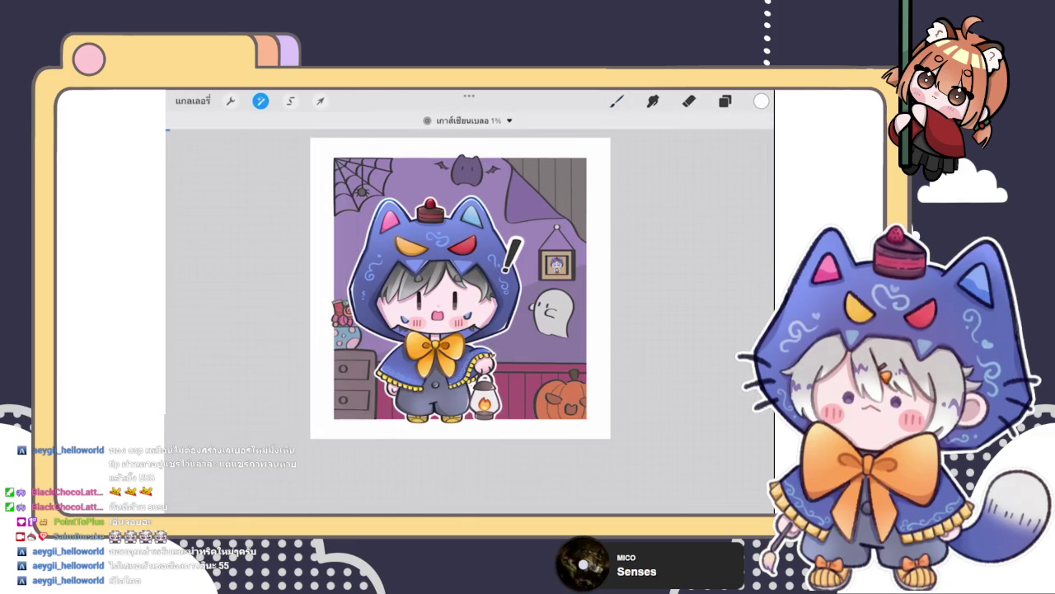
pyautogui.click(616, 100)
pyautogui.scroll(5, 513, 186)
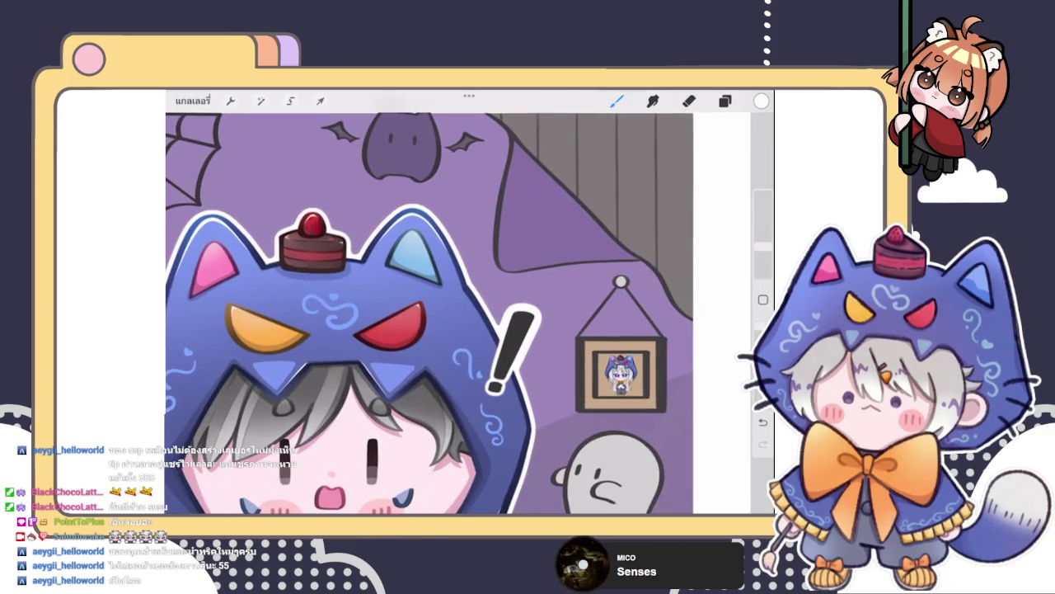
# - Erase the stray white glow atop the exclamation mark with the Eraser
pyautogui.scroll(3, 428, 313)
pyautogui.click(725, 100)
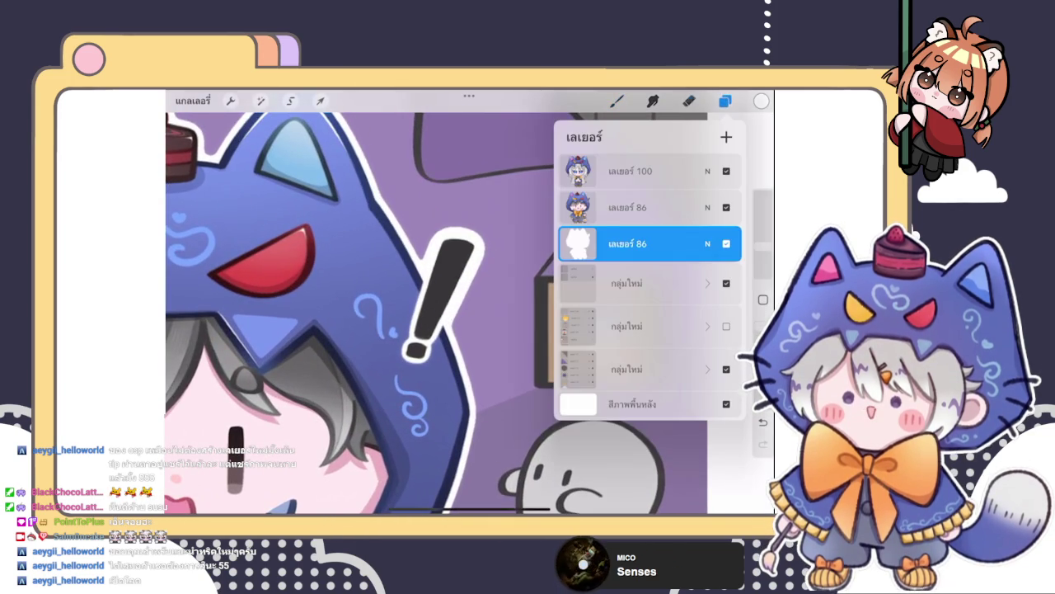
pyautogui.click(689, 100)
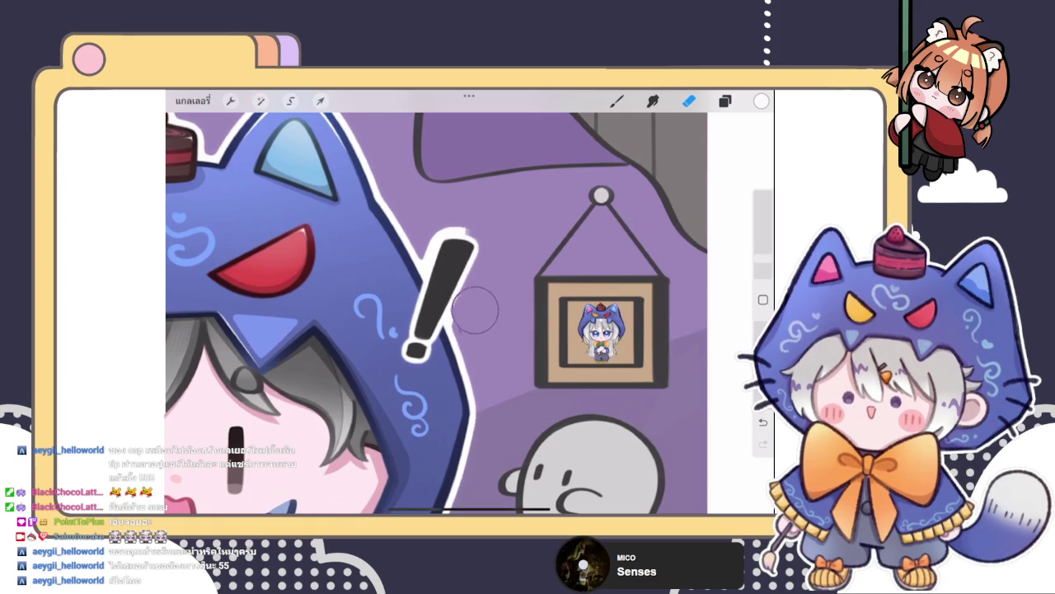
pyautogui.moveTo(456, 221); pyautogui.dragTo(440, 248)
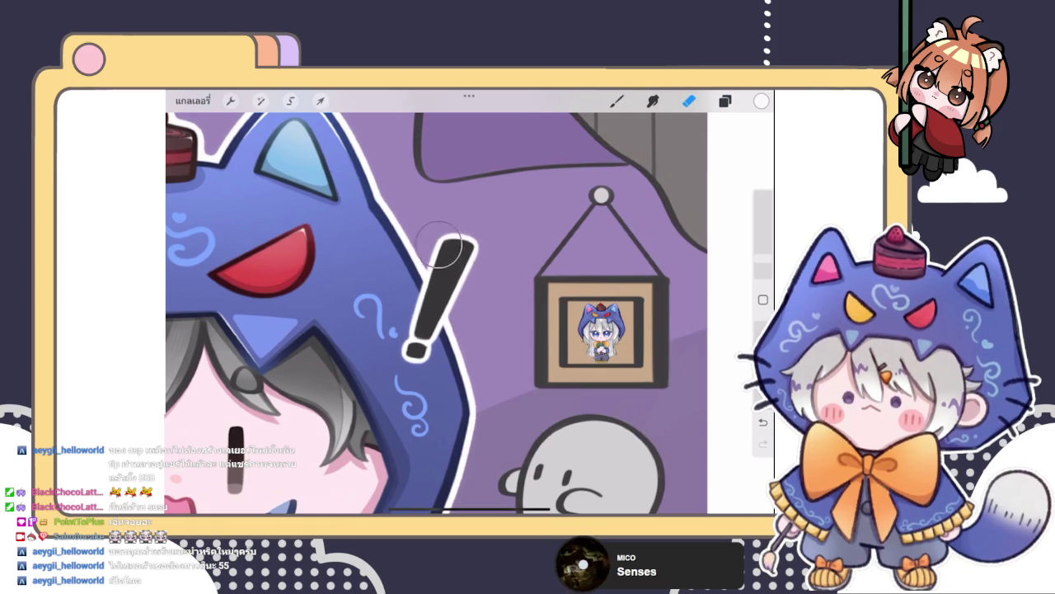
pyautogui.scroll(-5, 469, 302)
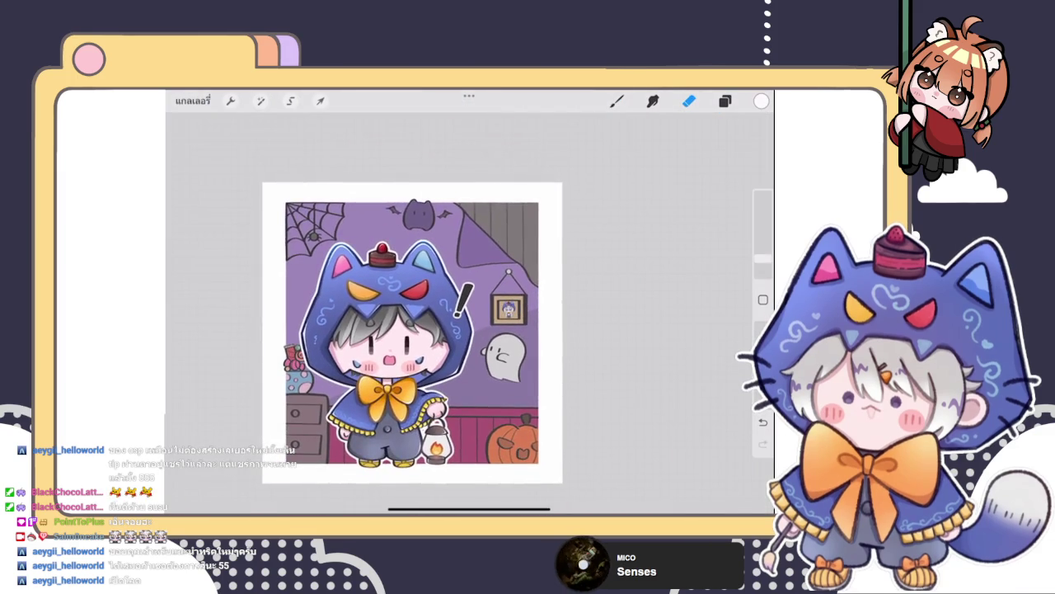
pyautogui.scroll(2, 406, 296)
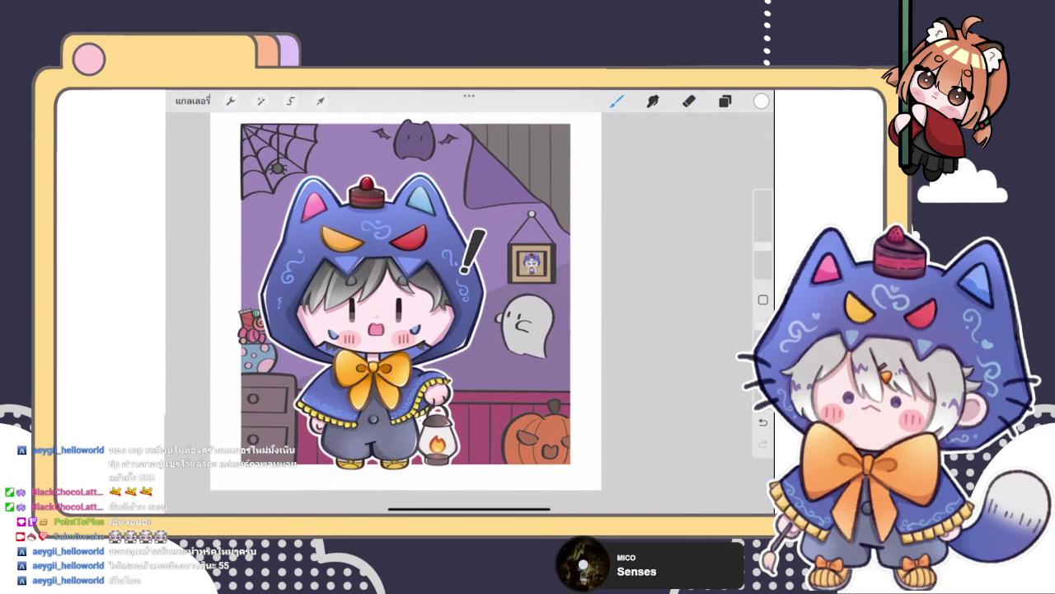
pyautogui.click(617, 100)
pyautogui.scroll(-2, 456, 289)
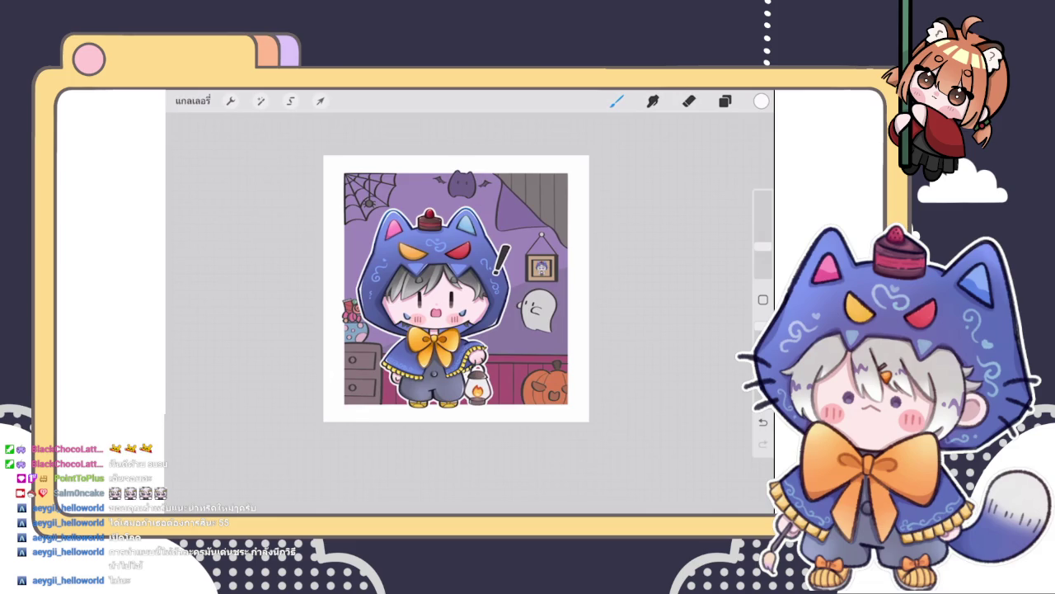
# - Group both layer 86 copies and add a new layer 174 clipped to the character
pyautogui.click(725, 100)
pyautogui.moveTo(610, 207); pyautogui.dragTo(668, 207)
pyautogui.click(726, 136)
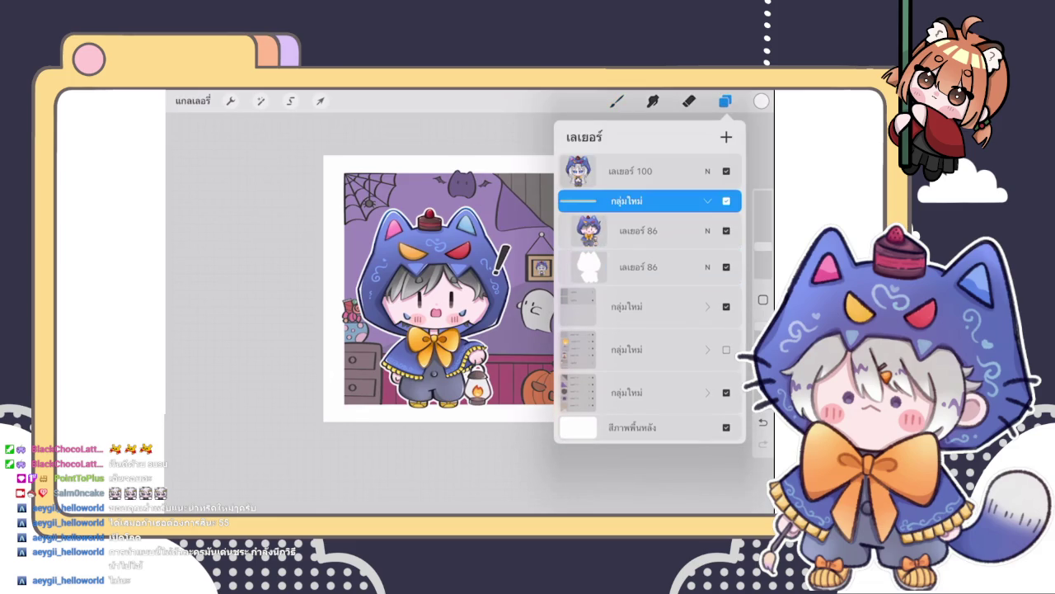
pyautogui.click(639, 230)
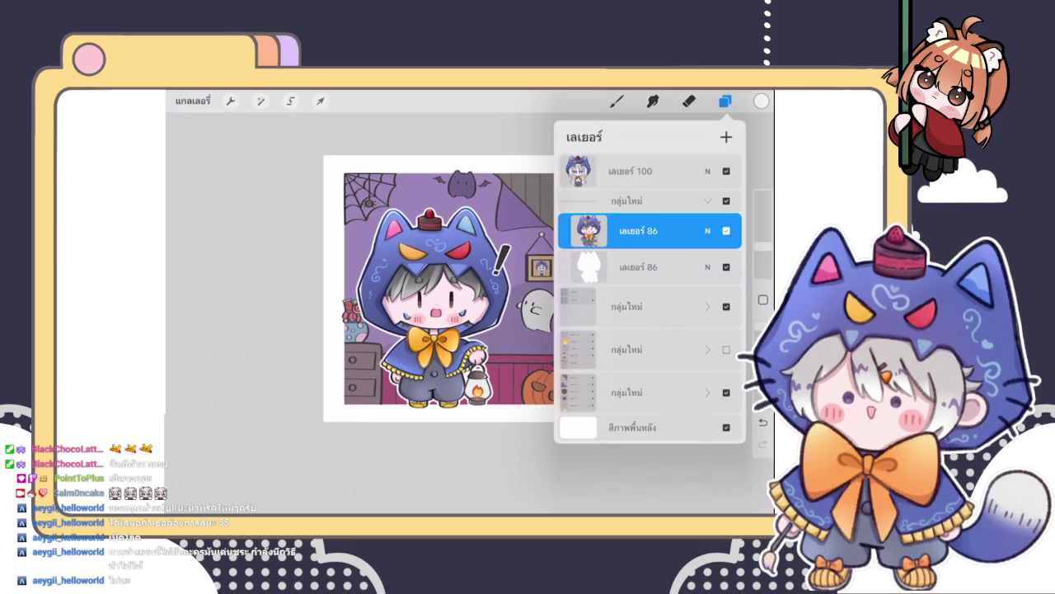
pyautogui.click(725, 136)
pyautogui.click(648, 230)
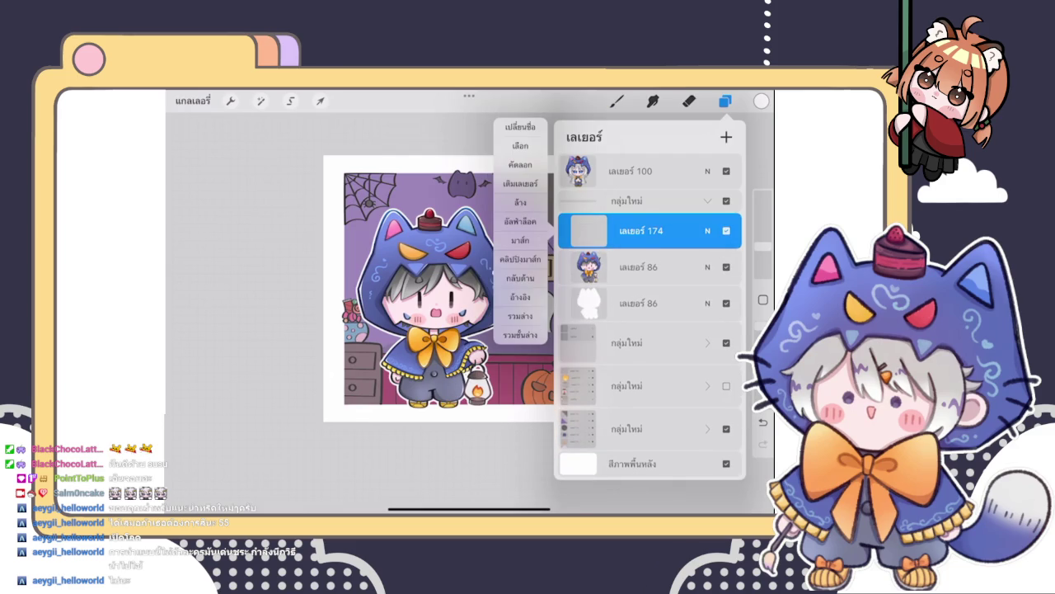
pyautogui.click(521, 248)
# - Set layer 174's opacity to 73% and choose a blue colour
pyautogui.click(707, 231)
pyautogui.moveTo(663, 303); pyautogui.dragTo(691, 303)
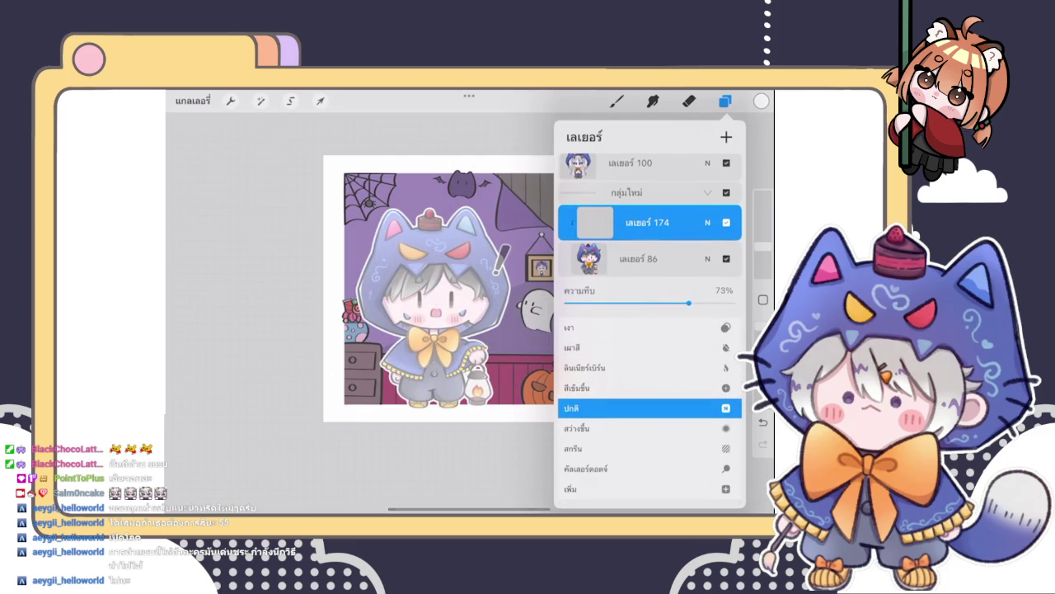
pyautogui.click(707, 230)
pyautogui.click(726, 100)
pyautogui.click(761, 100)
pyautogui.moveTo(690, 208); pyautogui.dragTo(698, 220)
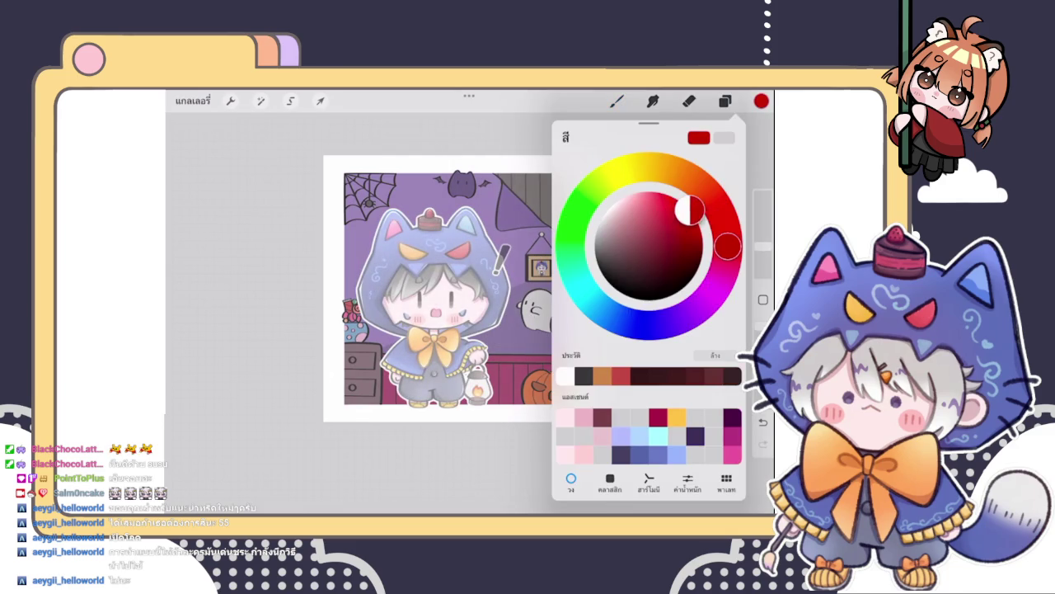
pyautogui.click(656, 325)
pyautogui.click(701, 234)
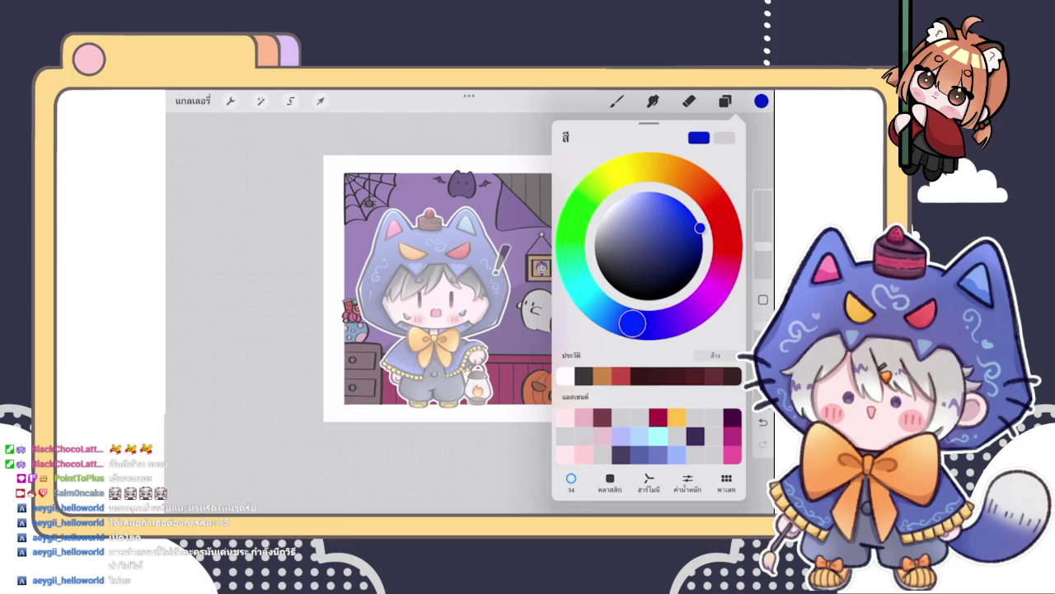
# - Wash translucent blue over the whole character with a large soft Blend brush
pyautogui.click(617, 100)
pyautogui.click(659, 221)
pyautogui.moveTo(762, 245); pyautogui.dragTo(762, 238)
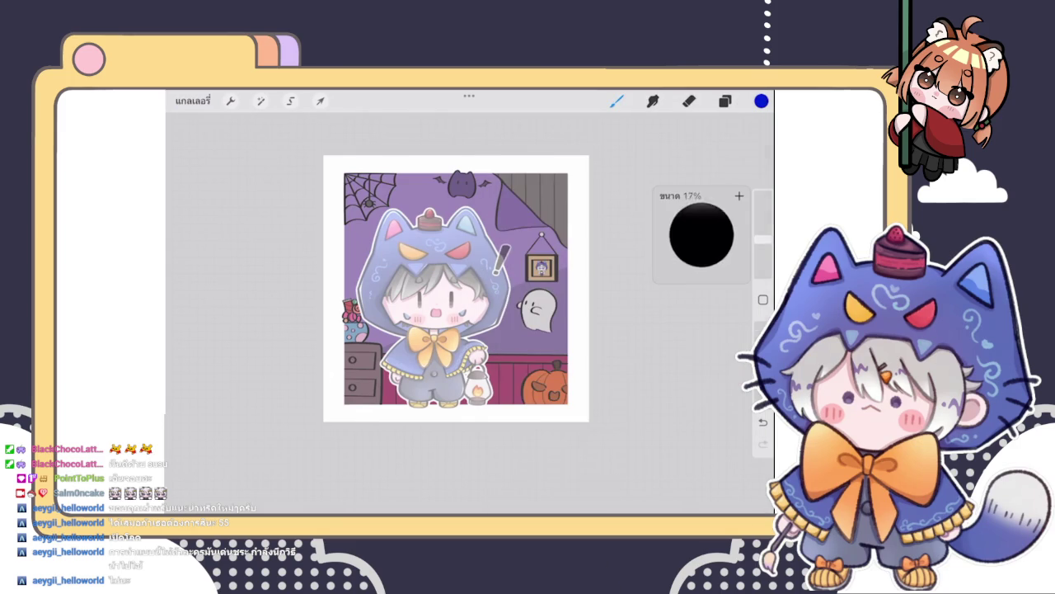
pyautogui.moveTo(420, 280)
pyautogui.mouseDown()
pyautogui.moveTo(477, 303)
pyautogui.moveTo(394, 341)
pyautogui.moveTo(416, 354)
pyautogui.moveTo(384, 313)
pyautogui.moveTo(450, 303)
pyautogui.moveTo(433, 306)
pyautogui.moveTo(432, 277)
pyautogui.moveTo(380, 285)
pyautogui.moveTo(389, 241)
pyautogui.moveTo(425, 221)
pyautogui.moveTo(476, 254)
pyautogui.moveTo(421, 321)
pyautogui.moveTo(439, 287)
pyautogui.moveTo(414, 252)
pyautogui.moveTo(460, 252)
pyautogui.moveTo(488, 272)
pyautogui.moveTo(482, 309)
pyautogui.moveTo(449, 276)
pyautogui.moveTo(458, 272)
pyautogui.moveTo(383, 252)
pyautogui.mouseUp()
pyautogui.click(761, 100)
# - Pick a pinkish red and airbrush soft red over the face, lower edge and head
pyautogui.click(711, 197)
pyautogui.moveTo(710, 196); pyautogui.dragTo(726, 231)
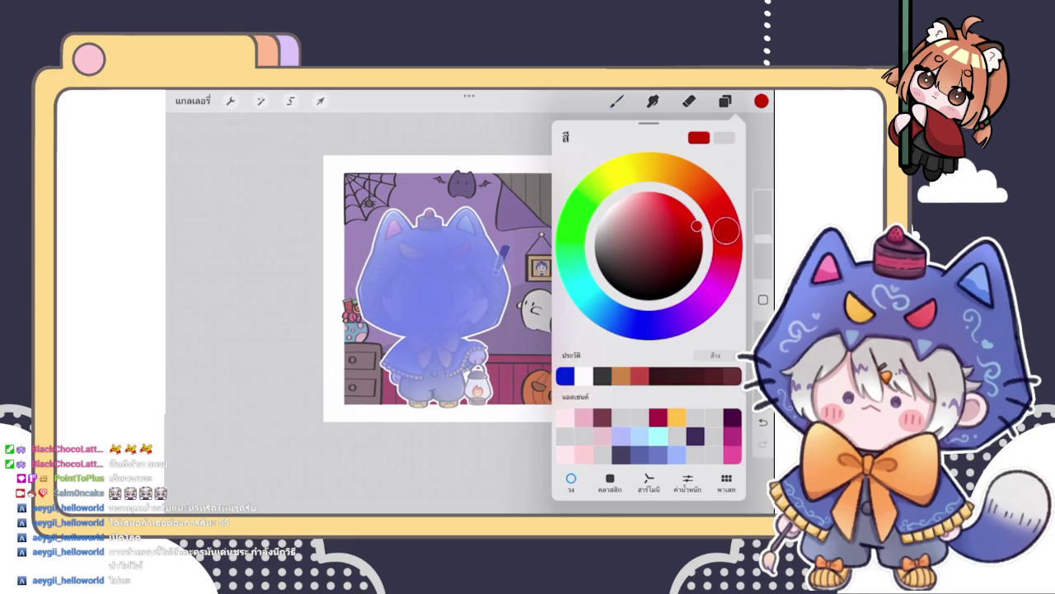
pyautogui.click(617, 100)
pyautogui.moveTo(446, 299)
pyautogui.mouseDown()
pyautogui.moveTo(437, 305)
pyautogui.moveTo(449, 297)
pyautogui.moveTo(445, 307)
pyautogui.moveTo(417, 272)
pyautogui.moveTo(396, 321)
pyautogui.moveTo(449, 329)
pyautogui.moveTo(445, 289)
pyautogui.moveTo(471, 278)
pyautogui.moveTo(438, 263)
pyautogui.moveTo(475, 256)
pyautogui.moveTo(461, 289)
pyautogui.moveTo(434, 309)
pyautogui.moveTo(467, 283)
pyautogui.moveTo(419, 255)
pyautogui.moveTo(484, 282)
pyautogui.moveTo(457, 243)
pyautogui.moveTo(452, 353)
pyautogui.mouseUp()
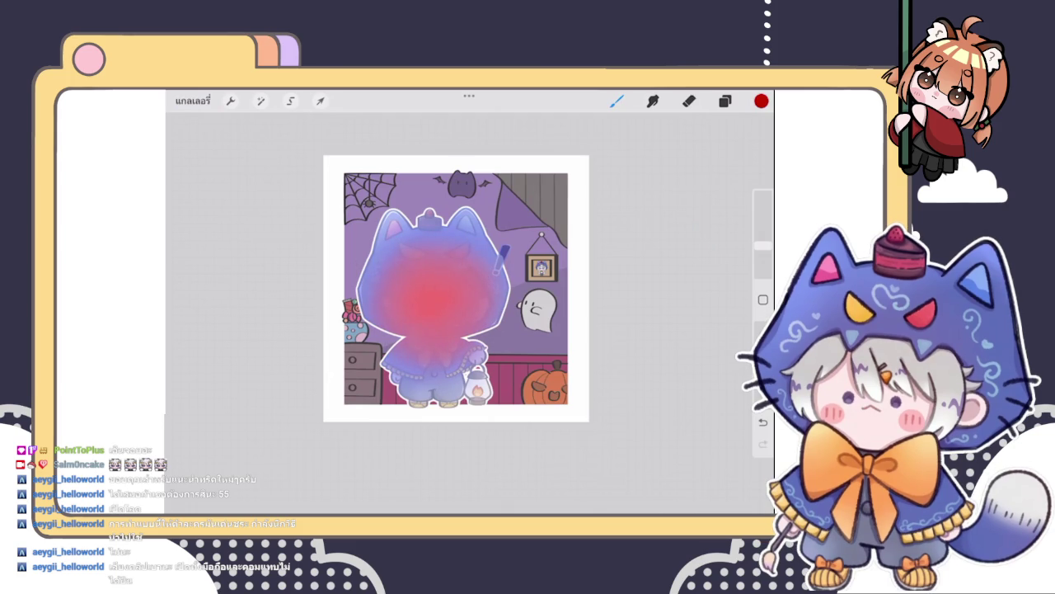
pyautogui.moveTo(416, 421); pyautogui.dragTo(377, 400)
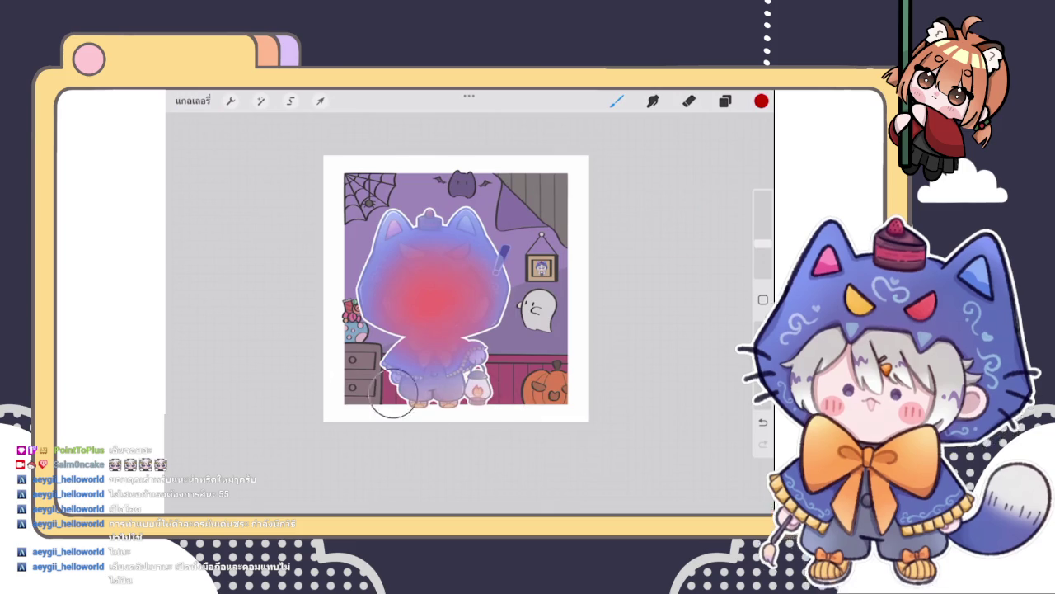
pyautogui.moveTo(466, 211); pyautogui.dragTo(404, 216)
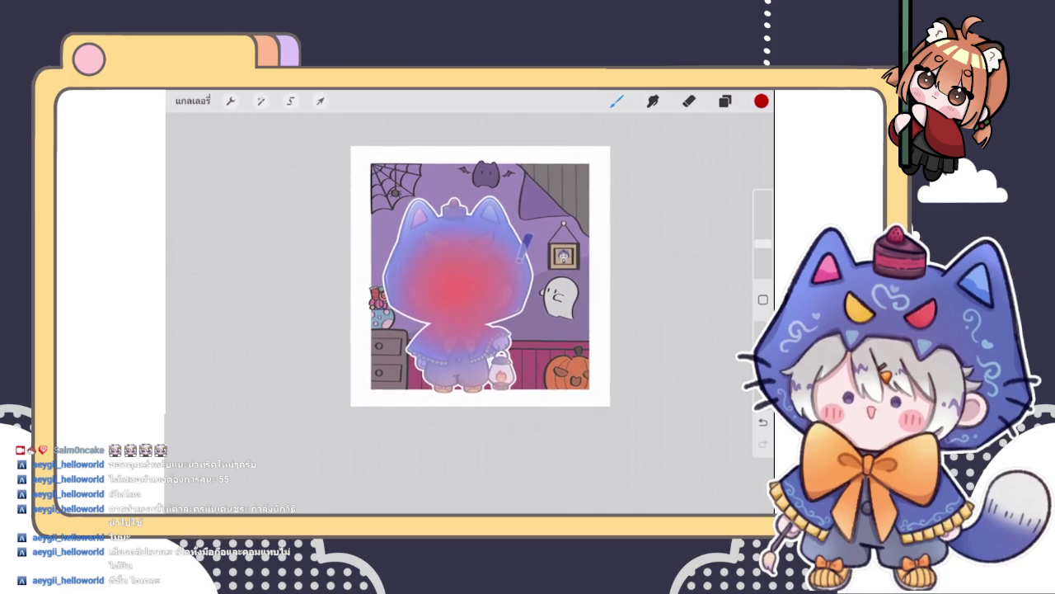
# - Try several blend modes on layer 174, settle on Hard Light, and drop opacity to 5%
pyautogui.click(725, 100)
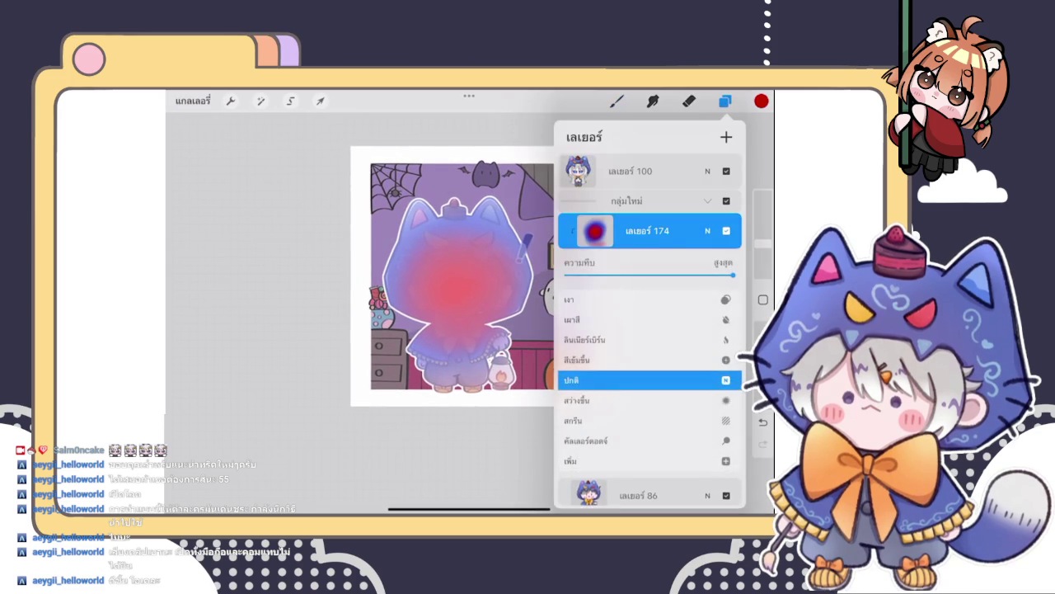
pyautogui.click(707, 231)
pyautogui.click(707, 231)
pyautogui.click(649, 408)
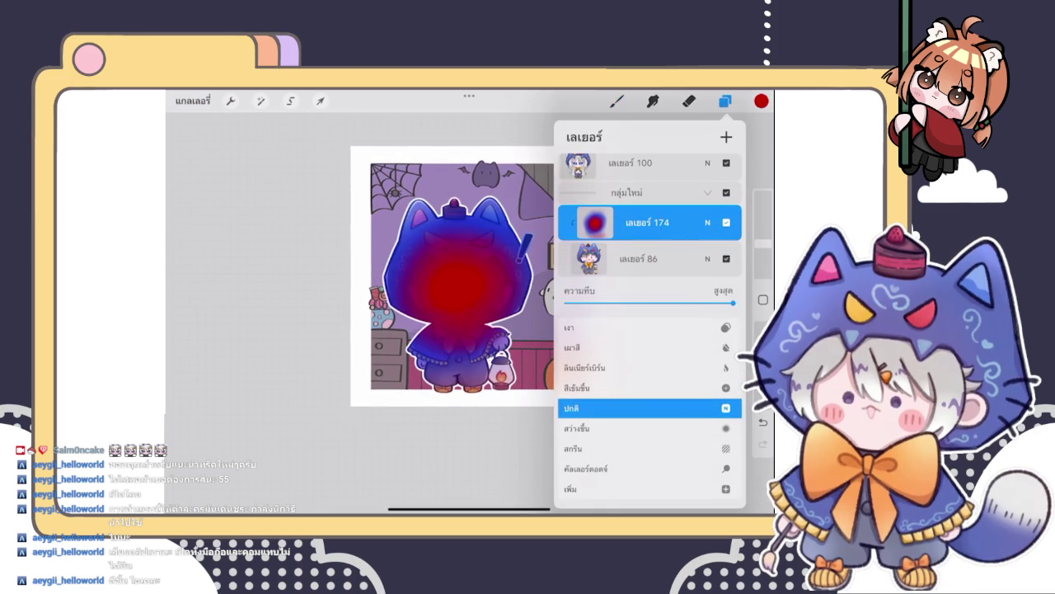
pyautogui.click(707, 222)
pyautogui.moveTo(650, 462); pyautogui.dragTo(650, 363)
pyautogui.click(649, 381)
pyautogui.moveTo(650, 448); pyautogui.dragTo(649, 379)
pyautogui.click(650, 379)
pyautogui.moveTo(733, 275); pyautogui.dragTo(568, 274)
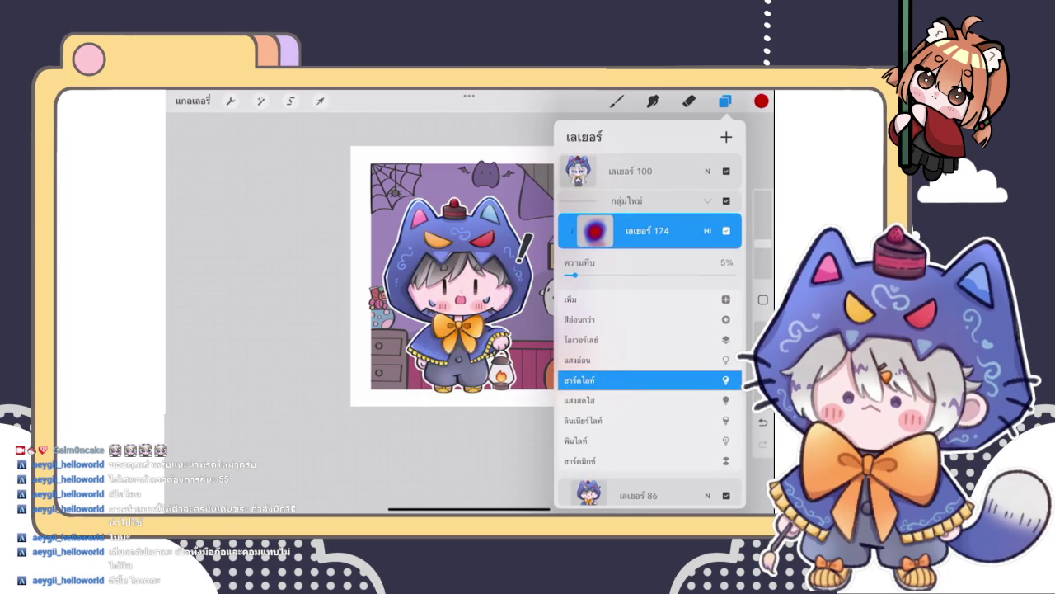
pyautogui.click(706, 231)
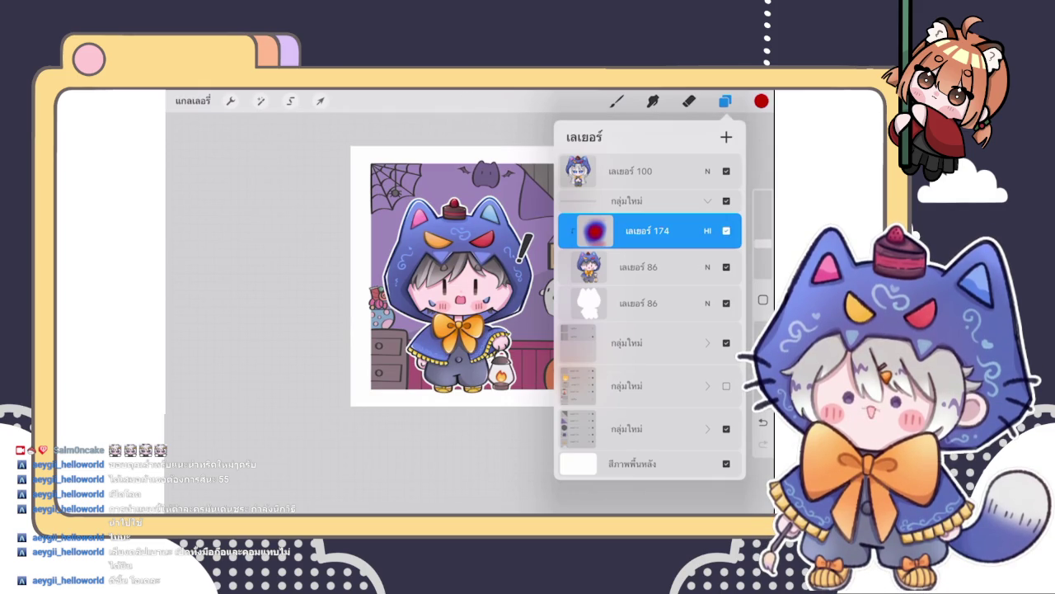
# - Add a new empty layer 175 inside the character's group, above the overlay layer
pyautogui.click(708, 200)
pyautogui.scroll(5, 453, 276)
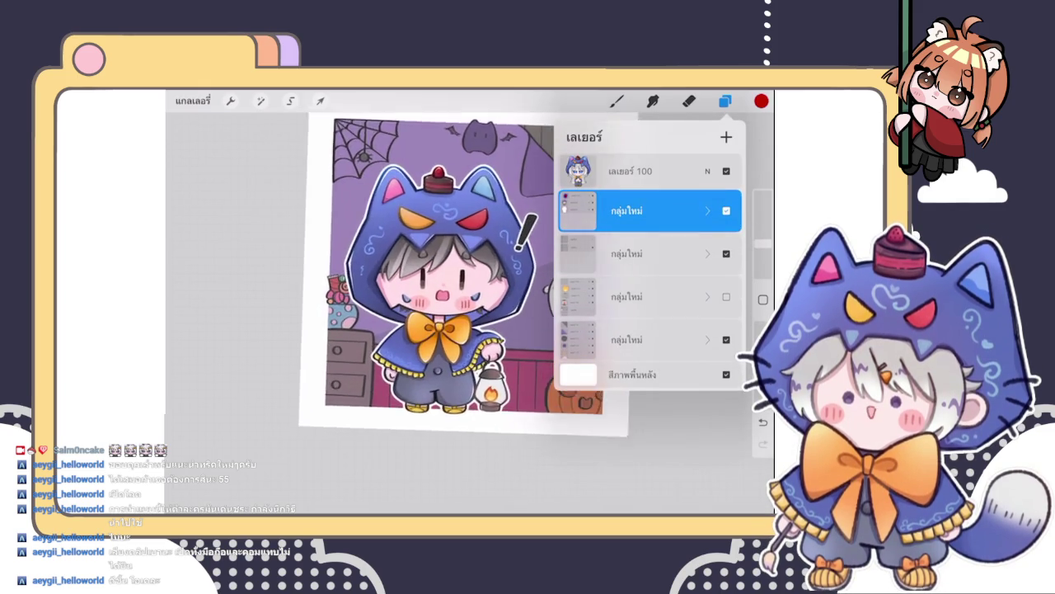
pyautogui.scroll(-5, 412, 272)
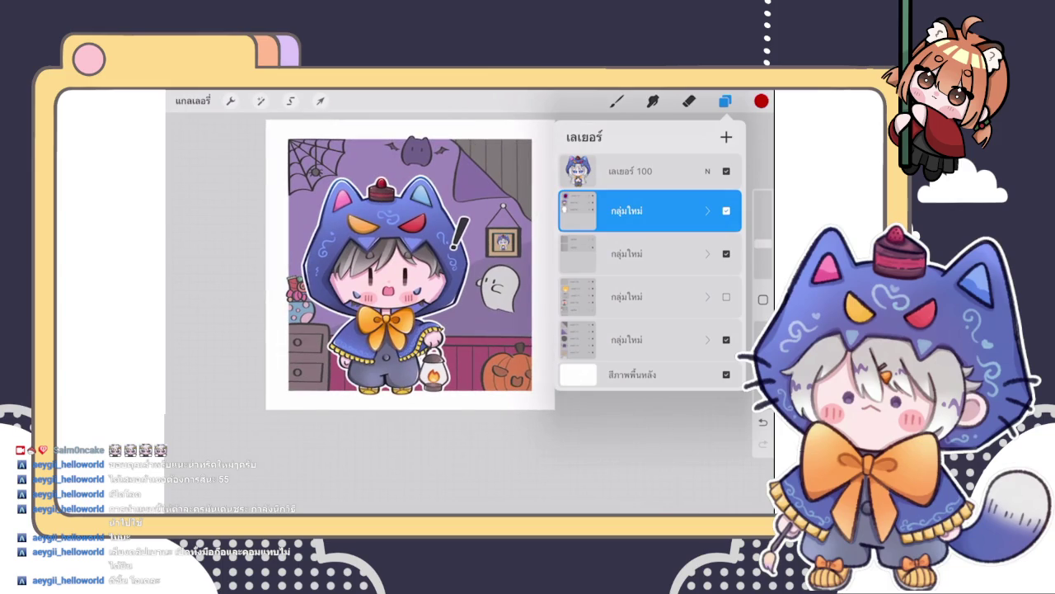
pyautogui.click(707, 211)
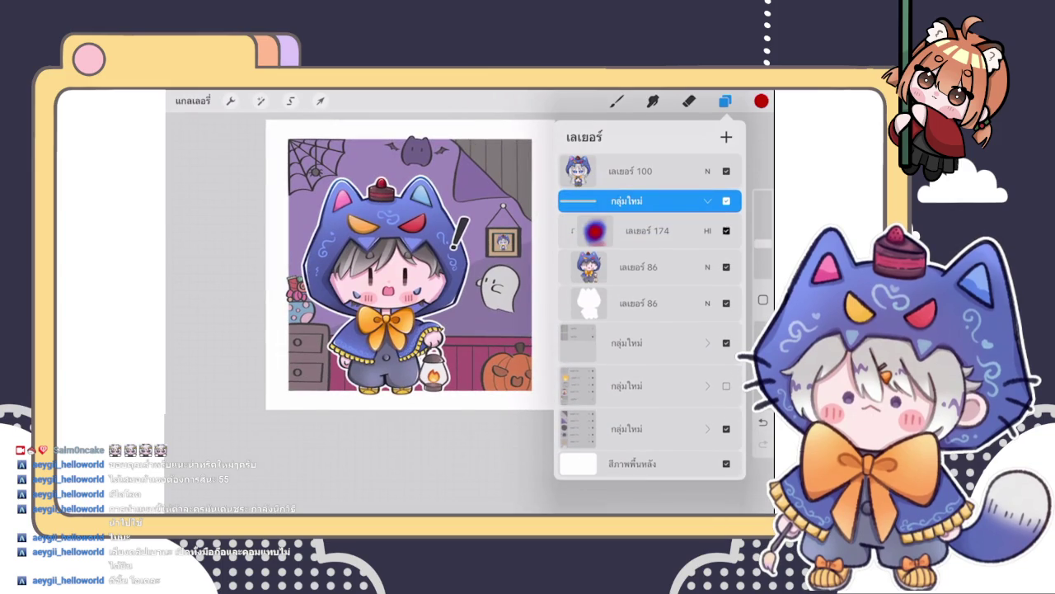
pyautogui.click(725, 136)
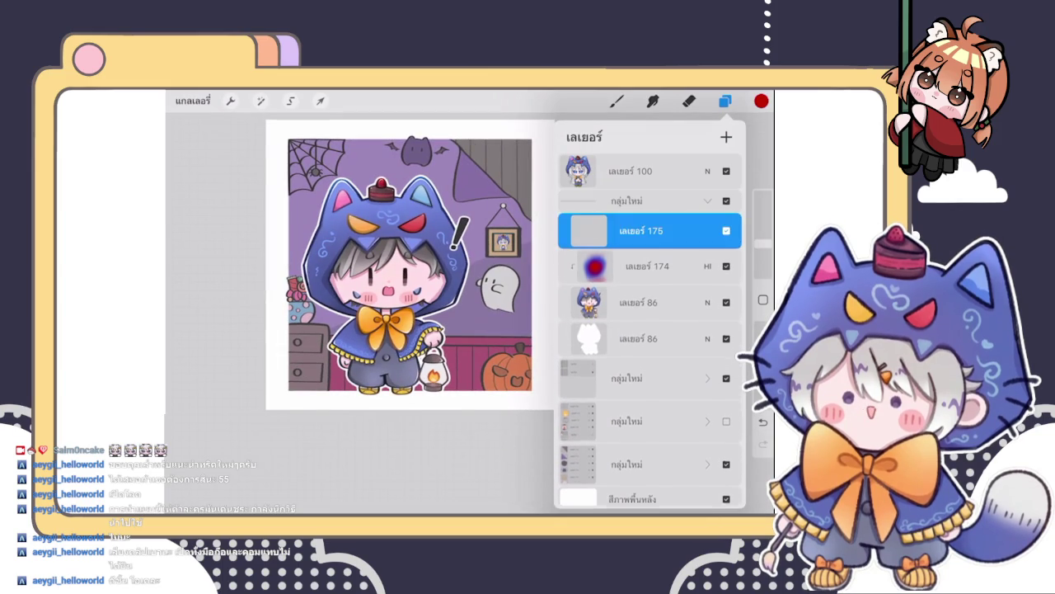
pyautogui.click(641, 231)
# - Choose a deep violet as the painting colour in the Color wheel
pyautogui.click(761, 101)
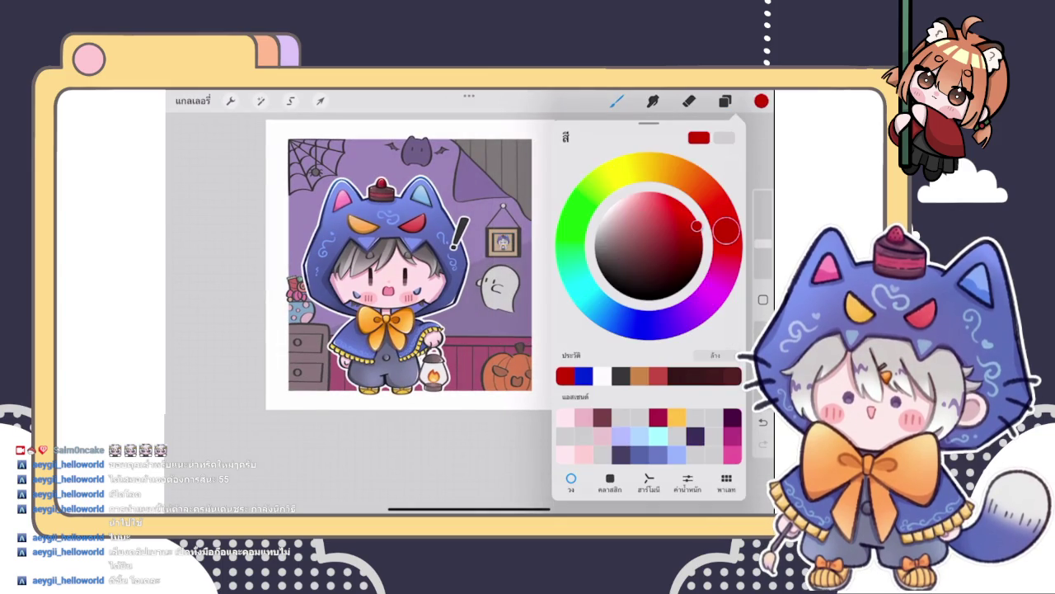
pyautogui.moveTo(615, 316); pyautogui.dragTo(635, 323)
pyautogui.moveTo(697, 225); pyautogui.dragTo(649, 220)
pyautogui.moveTo(635, 324)
pyautogui.mouseDown()
pyautogui.moveTo(666, 323)
pyautogui.moveTo(657, 324)
pyautogui.mouseUp()
pyautogui.moveTo(649, 221); pyautogui.dragTo(636, 217)
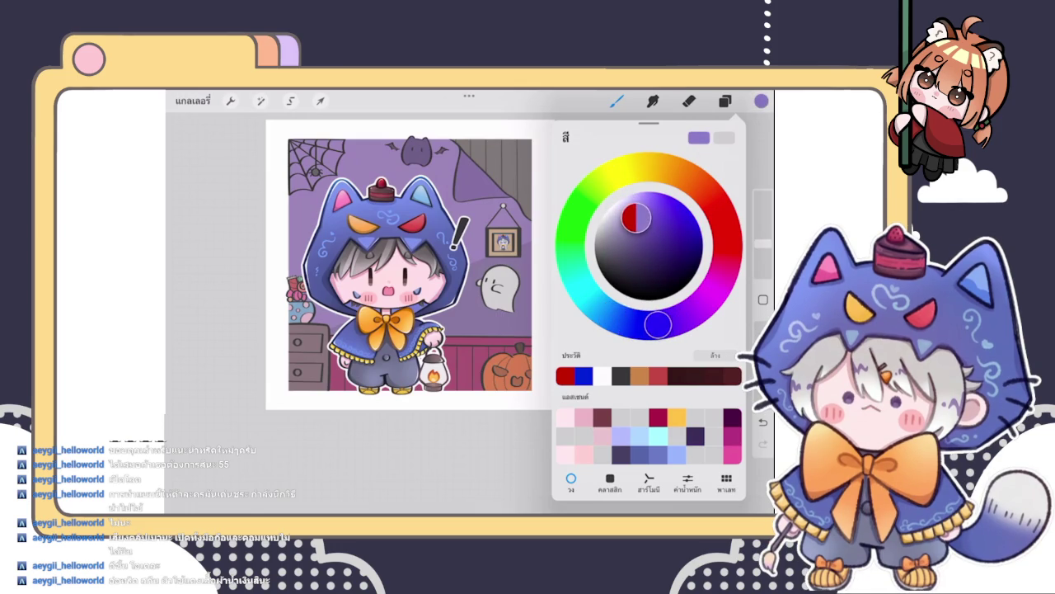
pyautogui.scroll(-3, 410, 263)
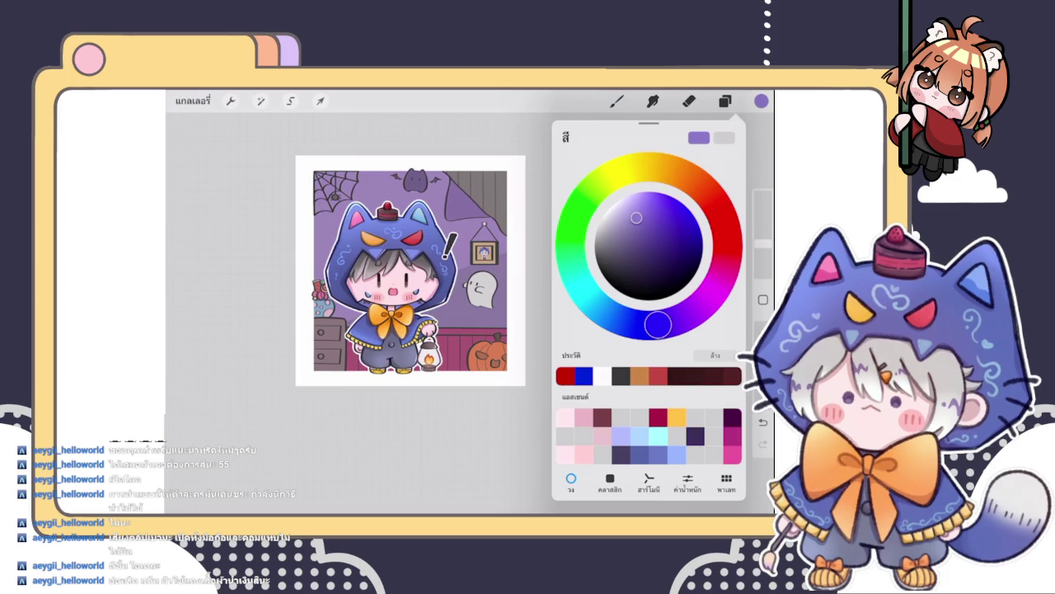
# - Airbrush a translucent purple wash over the whole character on layer 175
pyautogui.click(318, 256)
pyautogui.click(617, 101)
pyautogui.moveTo(763, 243); pyautogui.dragTo(763, 236)
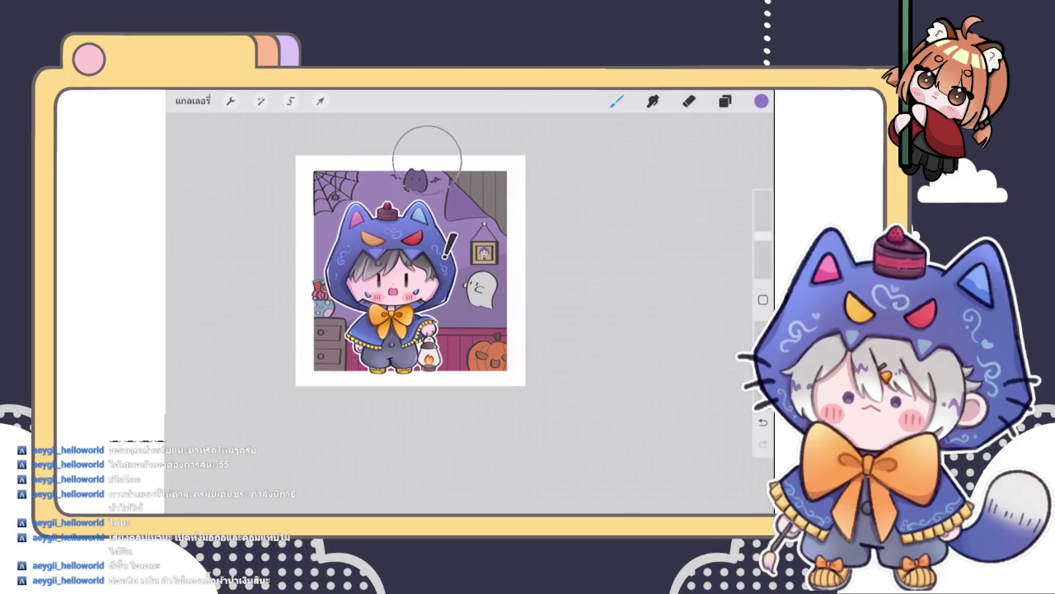
pyautogui.moveTo(386, 156); pyautogui.dragTo(396, 384)
pyautogui.moveTo(350, 453); pyautogui.dragTo(412, 170)
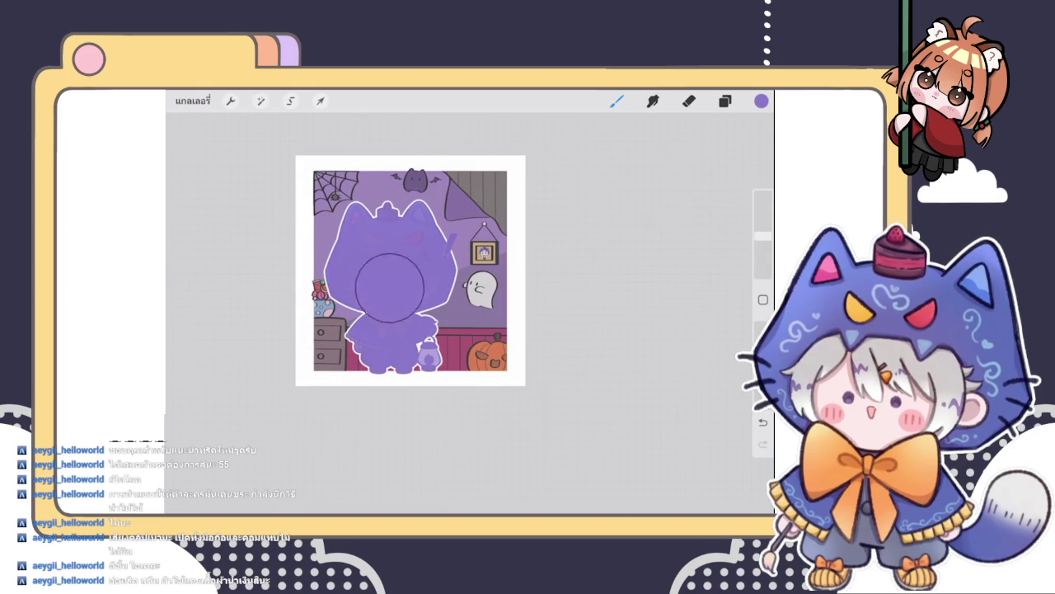
# - Set layer 175 to Saturation blend mode at 30% opacity
pyautogui.click(725, 100)
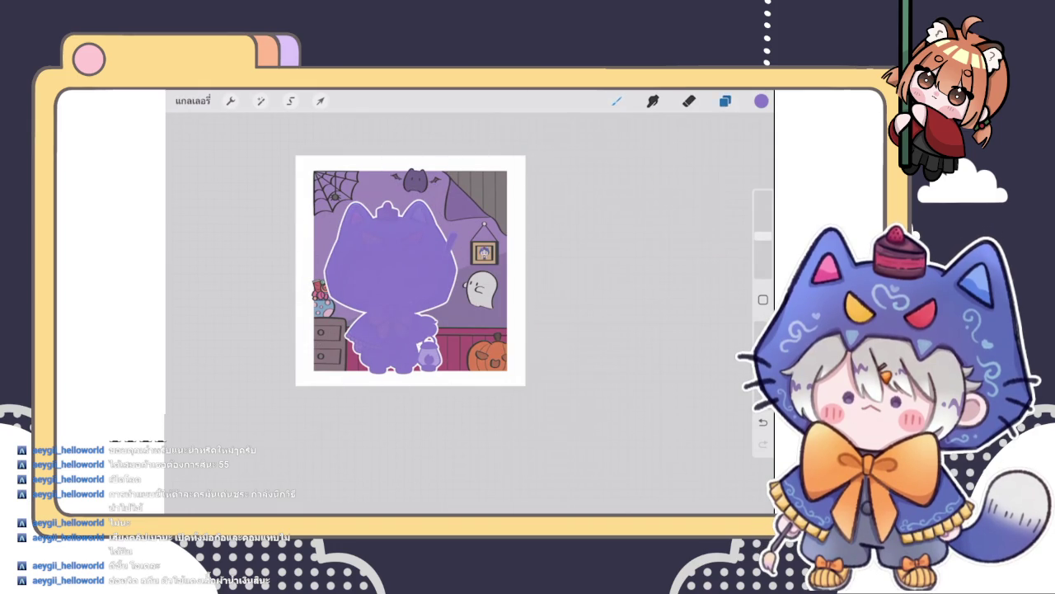
pyautogui.click(708, 231)
pyautogui.scroll(-5, 647, 380)
pyautogui.scroll(-3, 648, 380)
pyautogui.moveTo(733, 275)
pyautogui.mouseDown()
pyautogui.moveTo(566, 275)
pyautogui.moveTo(654, 275)
pyautogui.moveTo(615, 274)
pyautogui.mouseUp()
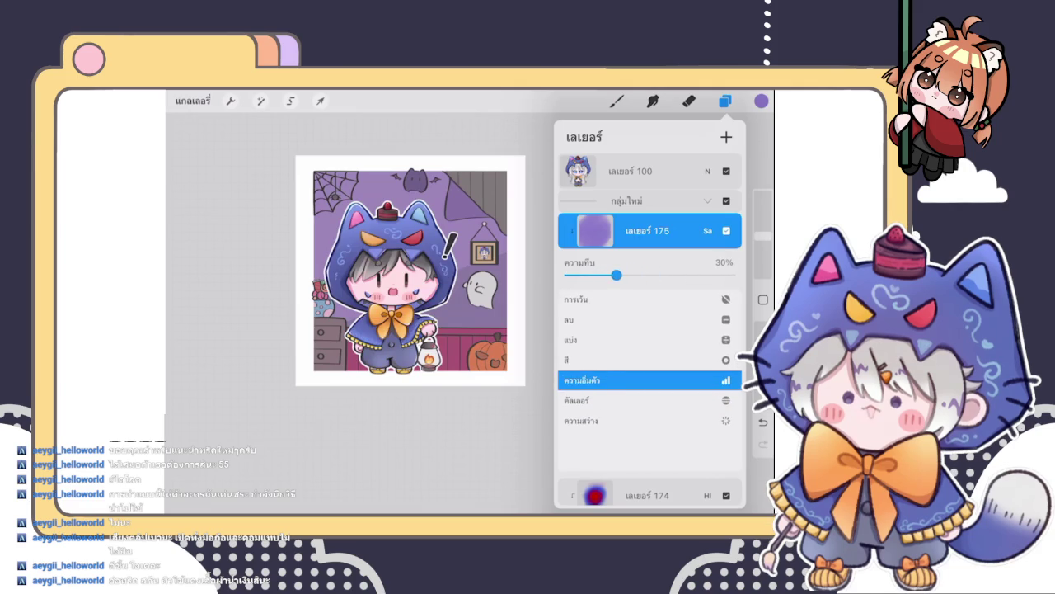
# - Compare layer 175 on and off, try 50% opacity, then clear its purple paint
pyautogui.click(707, 231)
pyautogui.scroll(5, 412, 272)
pyautogui.click(726, 231)
pyautogui.click(726, 231)
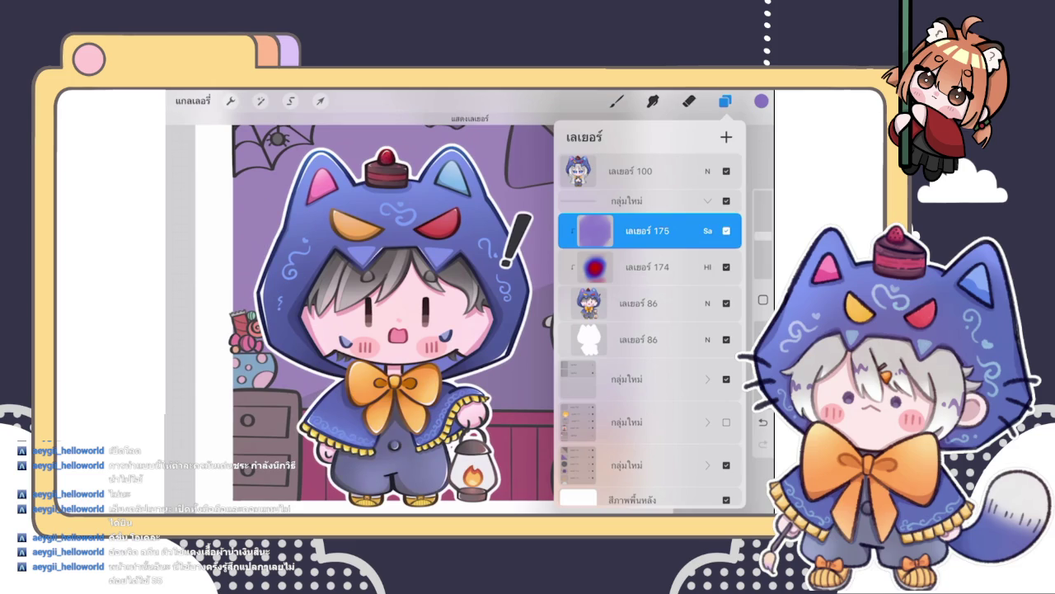
pyautogui.click(726, 231)
pyautogui.click(708, 231)
pyautogui.moveTo(613, 275)
pyautogui.mouseDown()
pyautogui.moveTo(650, 274)
pyautogui.moveTo(590, 275)
pyautogui.mouseUp()
pyautogui.click(708, 231)
pyautogui.moveTo(701, 231); pyautogui.dragTo(602, 231)
pyautogui.click(644, 231)
# - Deepen the violet painting colour slightly in the Color wheel
pyautogui.click(725, 101)
pyautogui.click(761, 100)
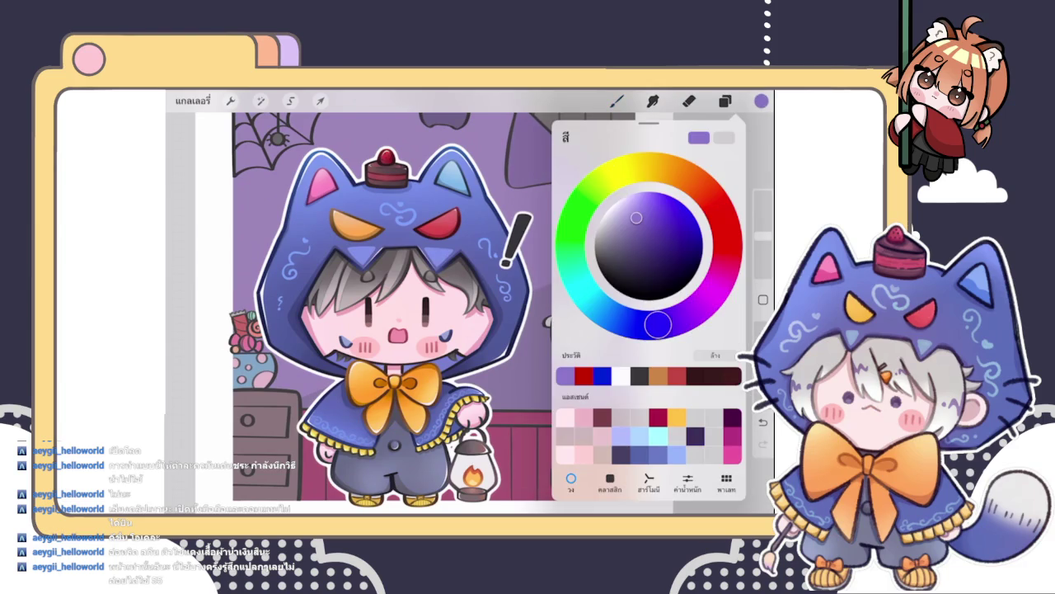
pyautogui.moveTo(655, 224); pyautogui.dragTo(660, 221)
pyautogui.scroll(-5, 437, 280)
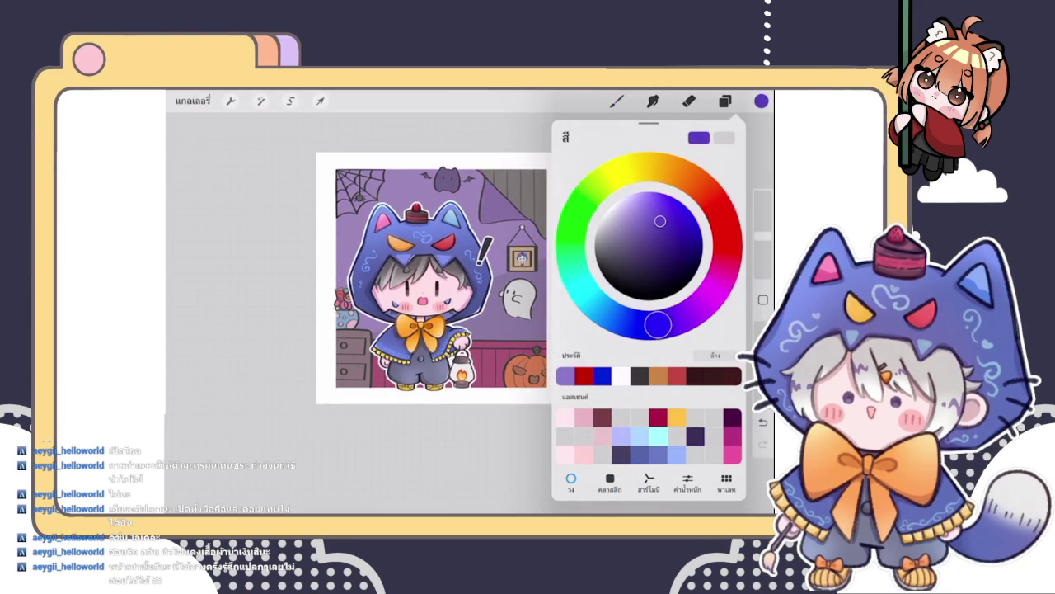
pyautogui.click(725, 101)
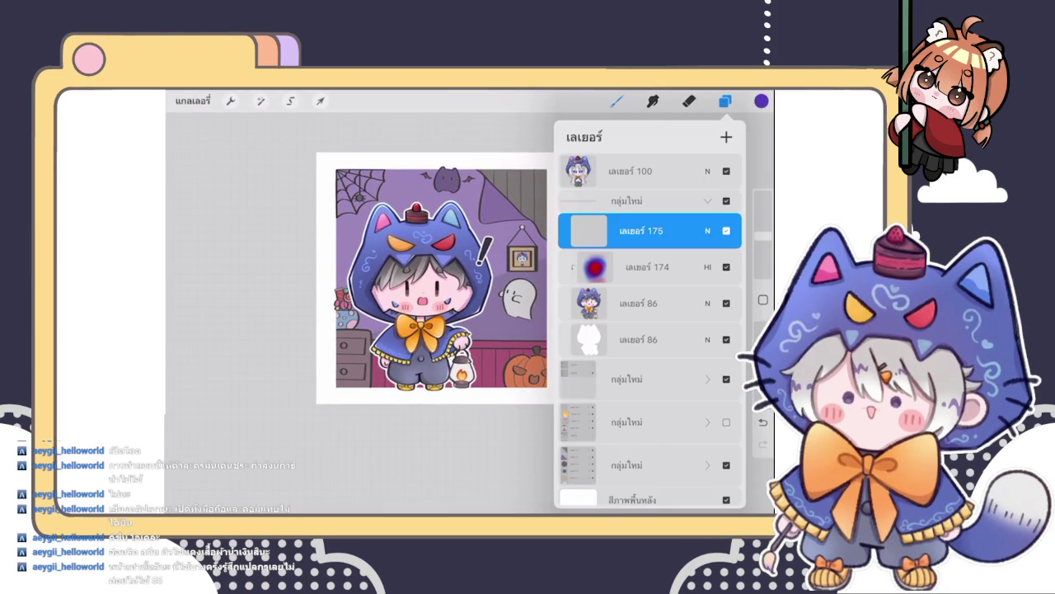
# - Airbrush a fresh purple wash over the character and hood on layer 175
pyautogui.click(588, 231)
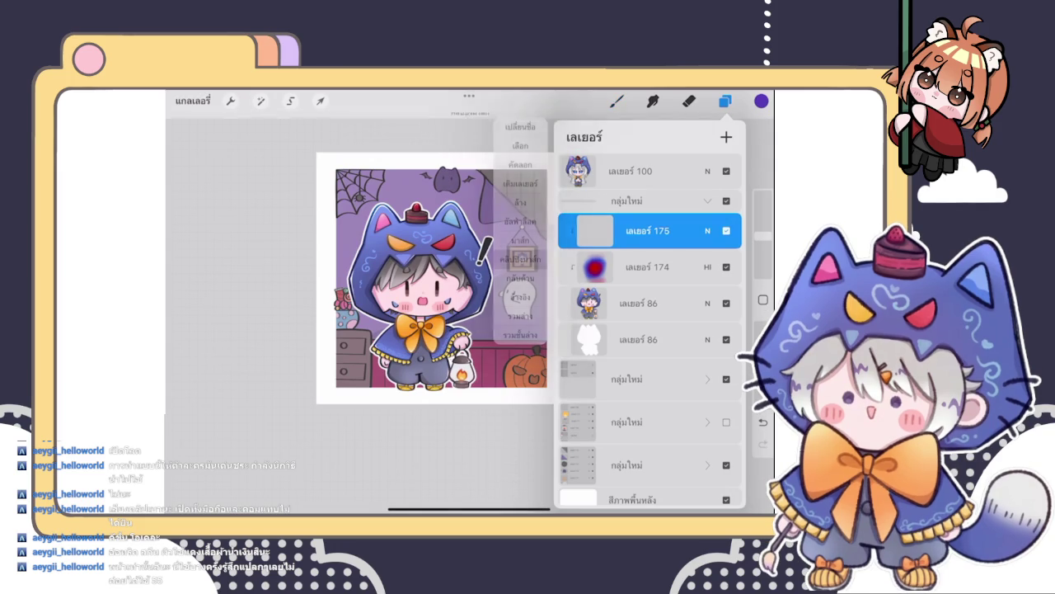
pyautogui.click(617, 101)
pyautogui.click(762, 233)
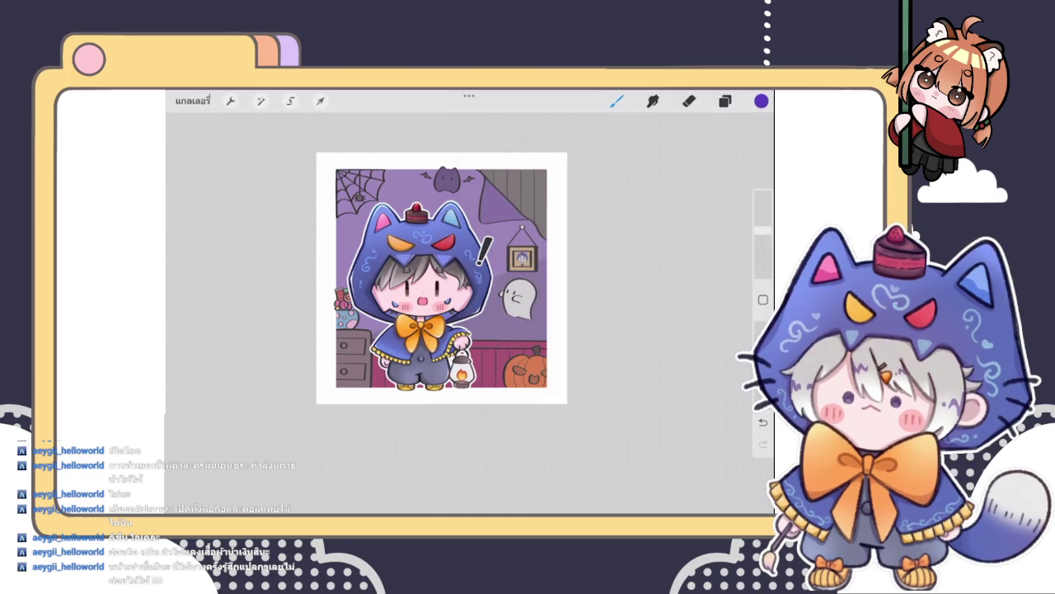
pyautogui.click(725, 100)
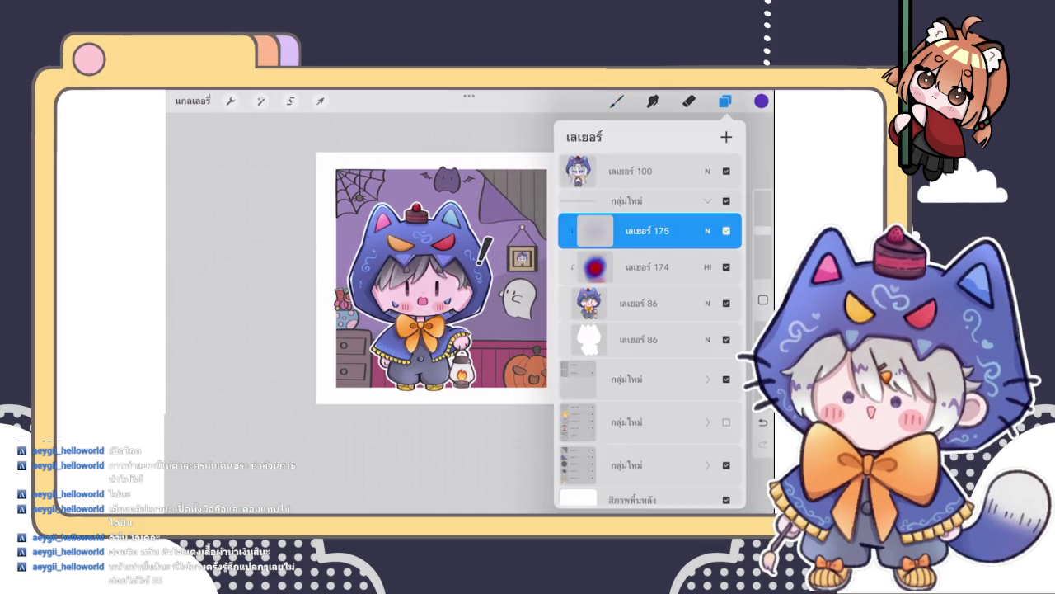
pyautogui.moveTo(330, 206); pyautogui.dragTo(355, 272)
pyautogui.moveTo(482, 235); pyautogui.dragTo(491, 264)
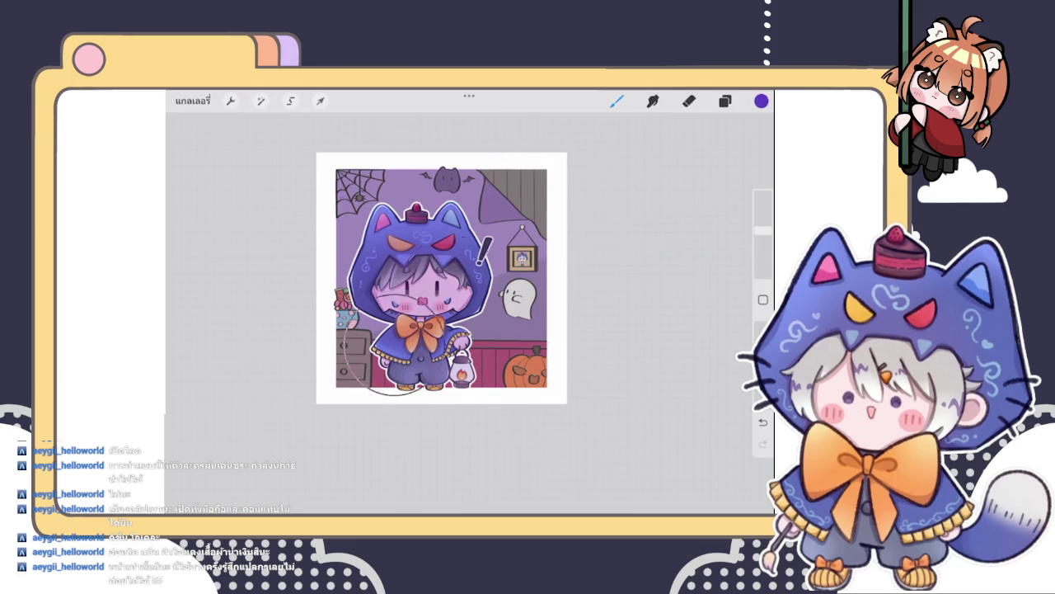
# - Blend layer 175 in Saturation at 58% opacity and collapse the character group
pyautogui.click(725, 101)
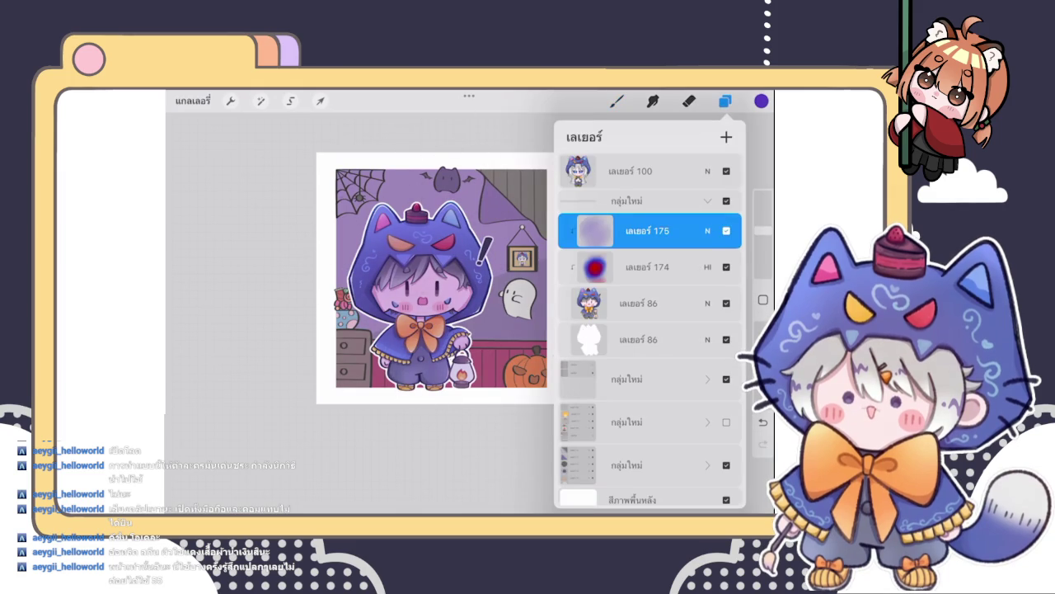
pyautogui.click(706, 230)
pyautogui.scroll(-3, 649, 379)
pyautogui.scroll(-3, 650, 379)
pyautogui.scroll(-3, 650, 379)
pyautogui.scroll(2, 650, 363)
pyautogui.click(707, 231)
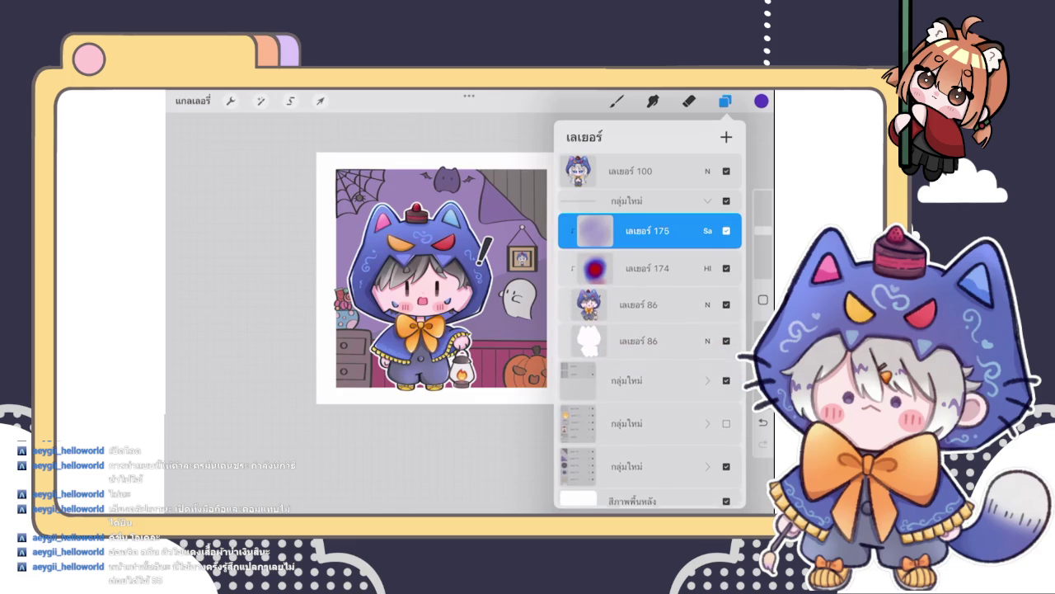
pyautogui.click(727, 231)
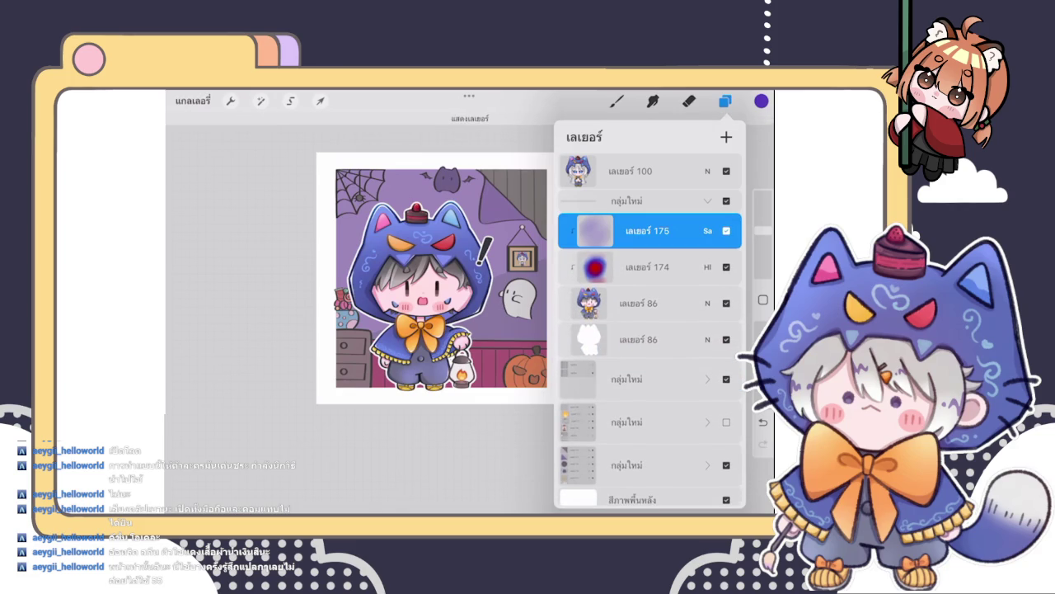
pyautogui.moveTo(729, 275)
pyautogui.mouseDown()
pyautogui.moveTo(662, 275)
pyautogui.moveTo(682, 275)
pyautogui.mouseUp()
pyautogui.click(706, 231)
pyautogui.click(707, 198)
pyautogui.click(627, 199)
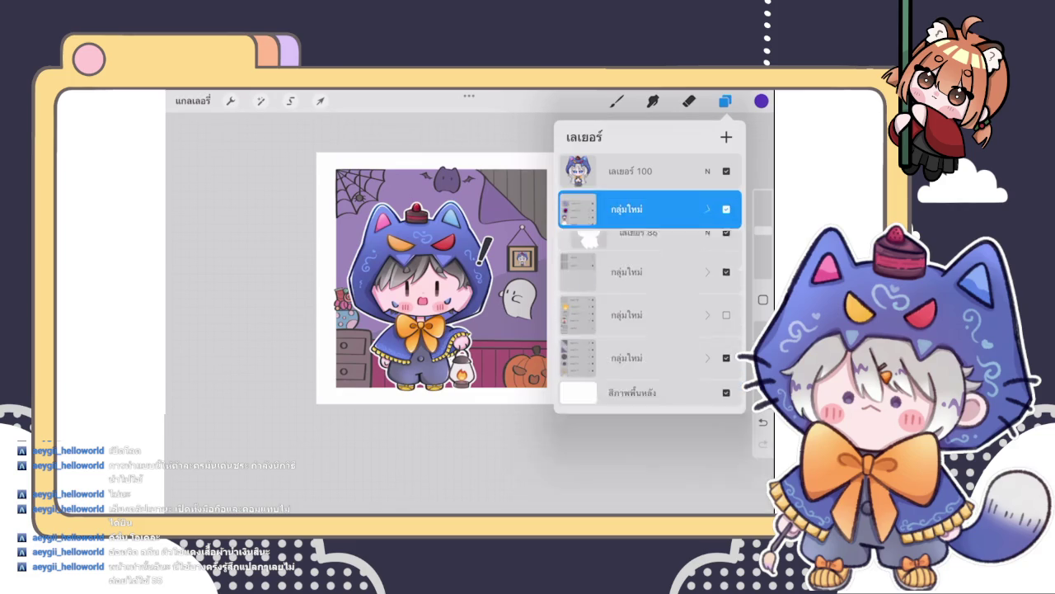
# - Scroll up the layer stack and switch the hidden layer group back on
pyautogui.scroll(2, 412, 280)
pyautogui.scroll(3, 392, 309)
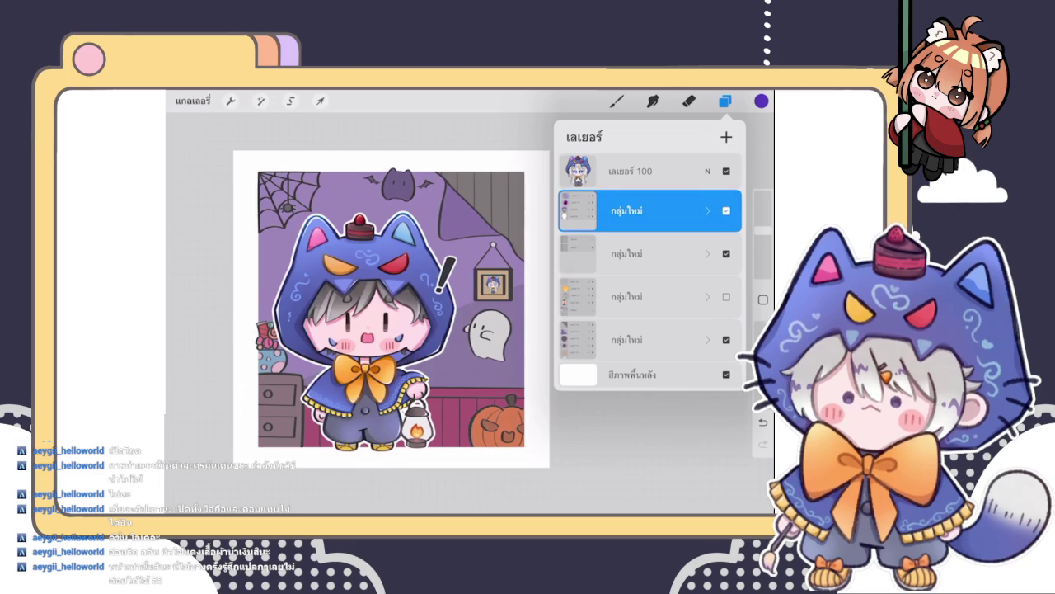
pyautogui.click(726, 253)
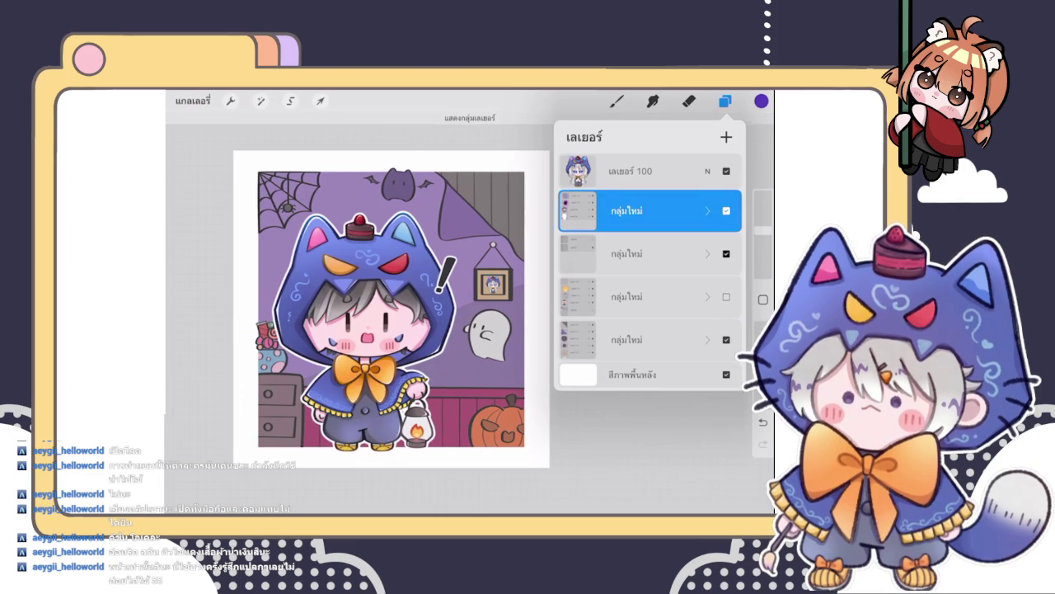
# - Inspect the hidden, unused layer group and delete it from the stack
pyautogui.click(727, 296)
pyautogui.click(707, 296)
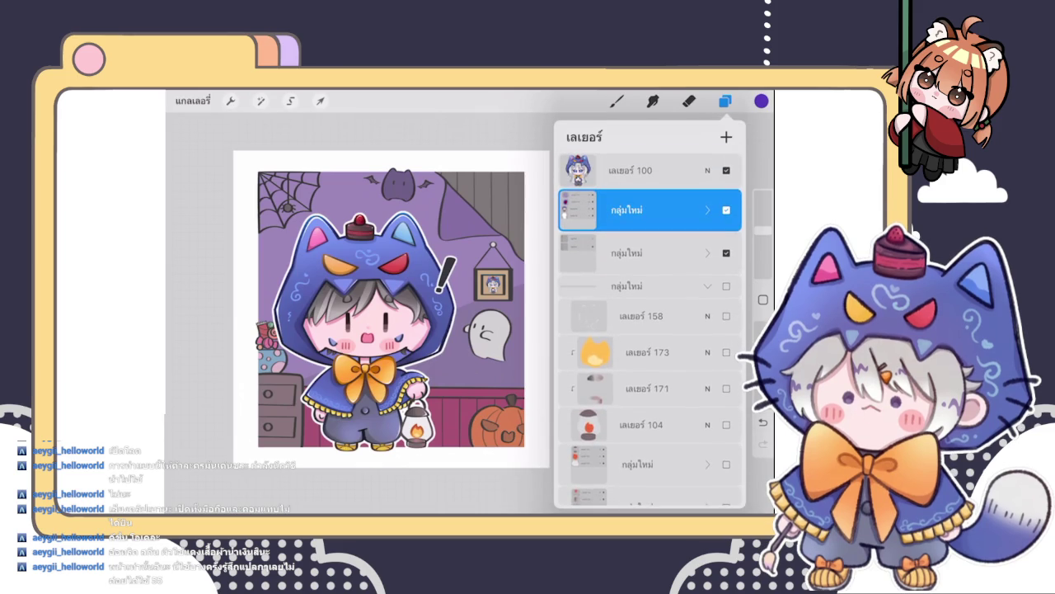
pyautogui.click(707, 286)
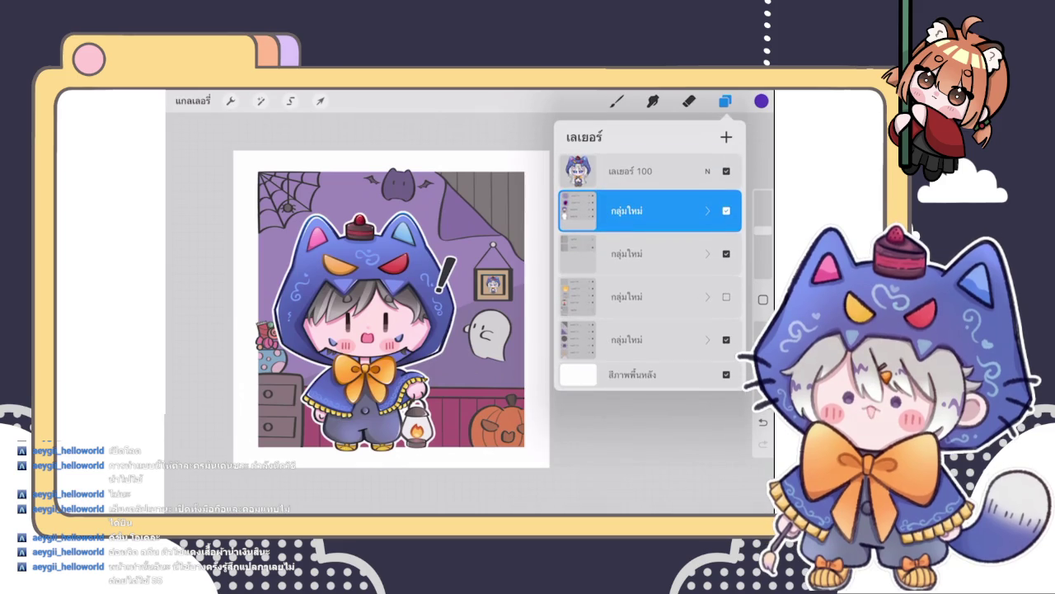
pyautogui.click(726, 253)
pyautogui.click(727, 254)
pyautogui.click(626, 296)
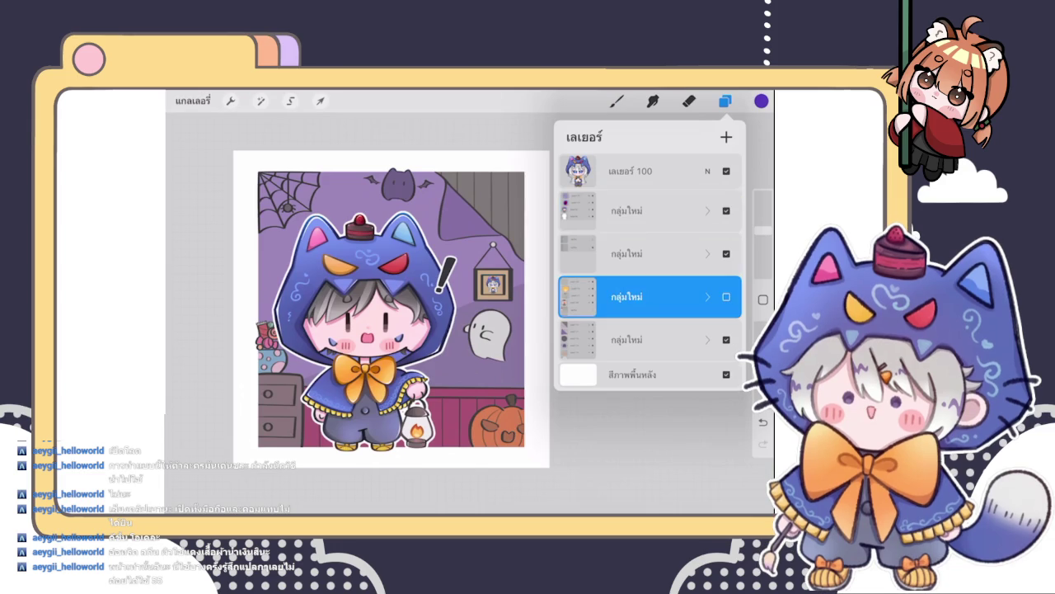
pyautogui.moveTo(709, 297); pyautogui.dragTo(577, 296)
pyautogui.click(720, 296)
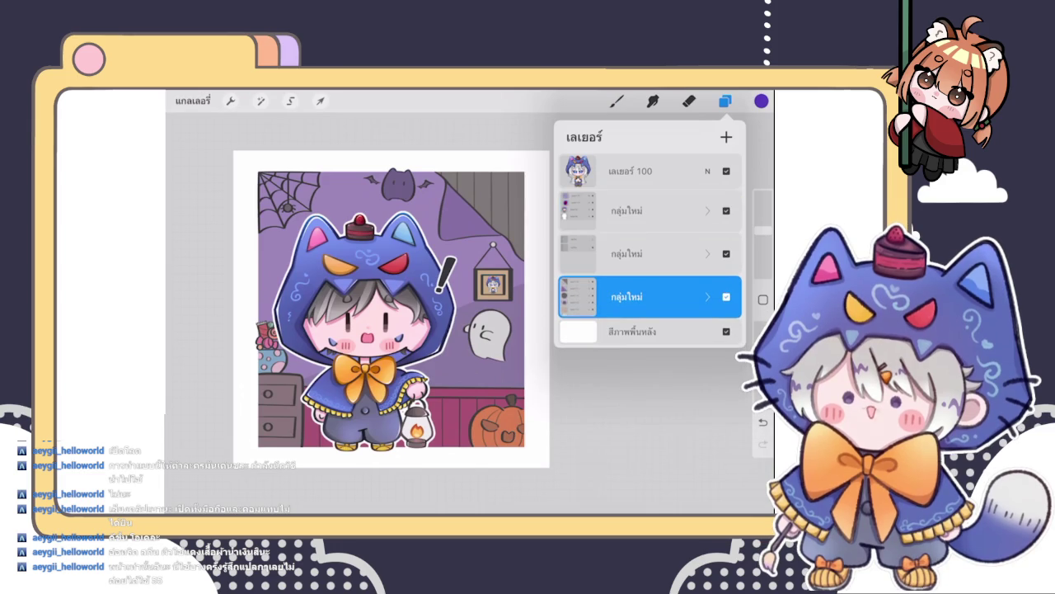
# - Toggle the character group's visibility to compare the background, leaving it visible
pyautogui.click(627, 210)
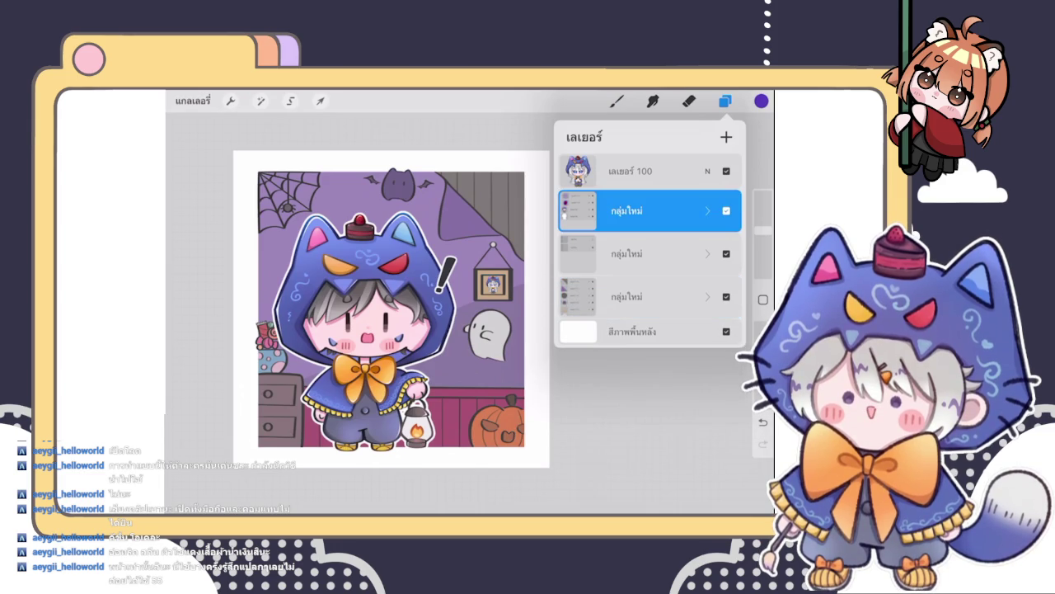
pyautogui.click(727, 210)
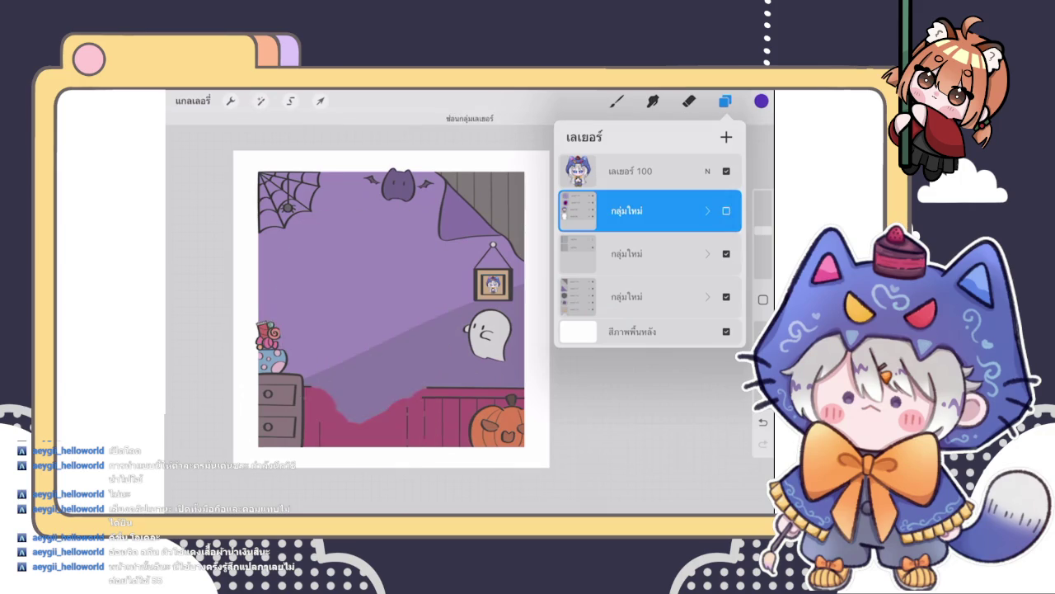
pyautogui.click(727, 210)
pyautogui.click(726, 210)
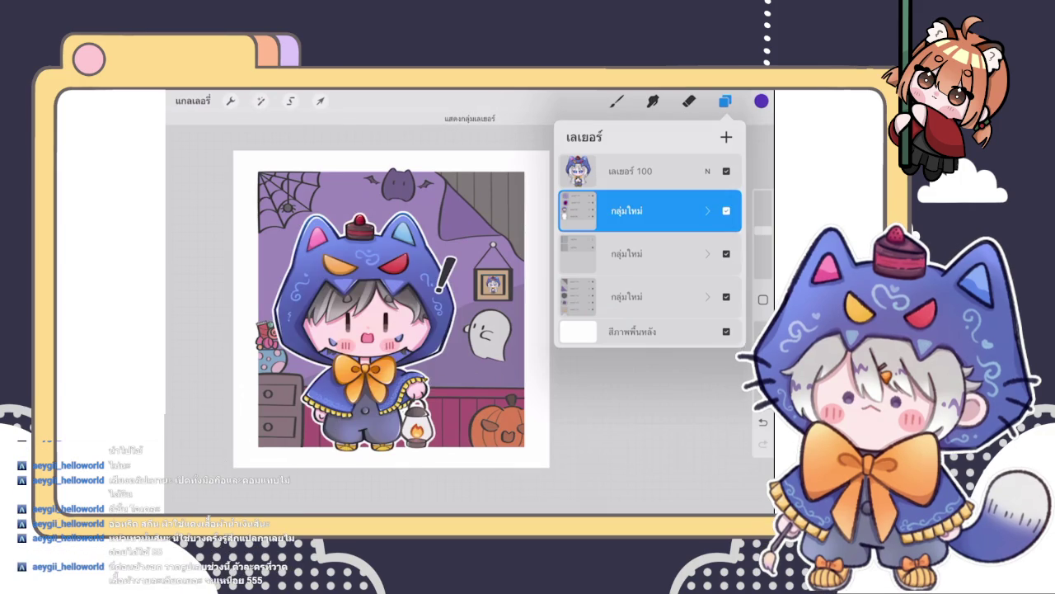
pyautogui.click(727, 210)
pyautogui.click(727, 210)
pyautogui.click(727, 210)
pyautogui.click(726, 211)
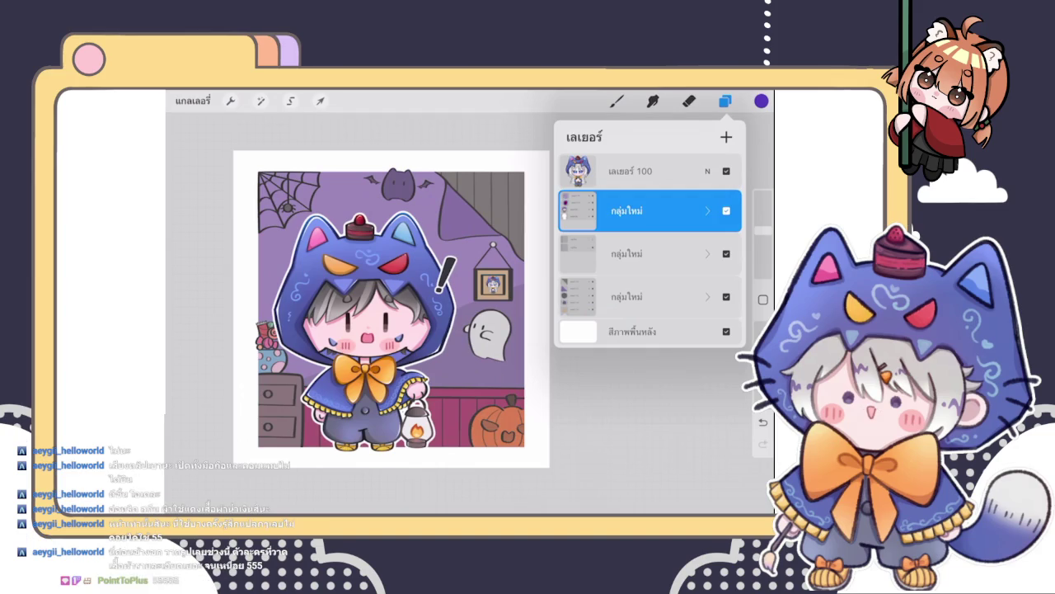
pyautogui.click(627, 254)
pyautogui.click(627, 296)
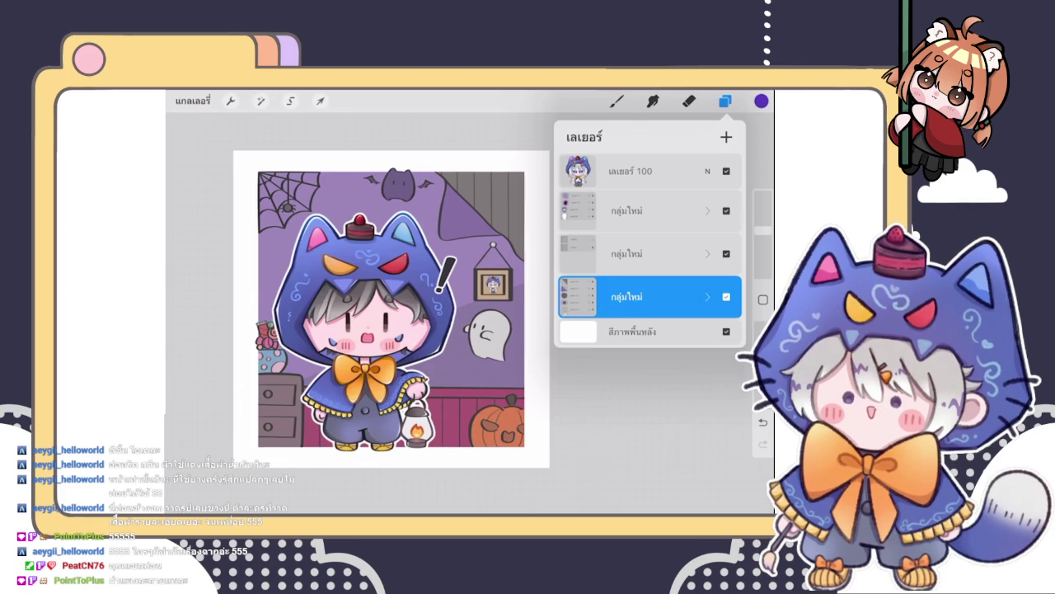
# - Select wall-panel layer 115 and ColorDrop a new brown onto the top-right wooden corner
pyautogui.click(726, 296)
pyautogui.click(726, 297)
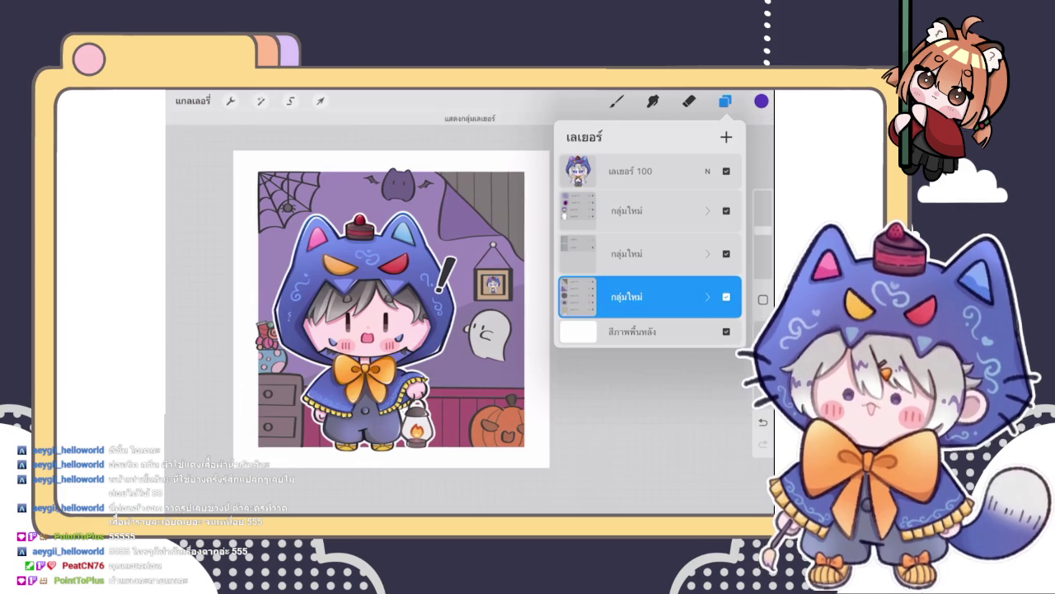
pyautogui.click(707, 296)
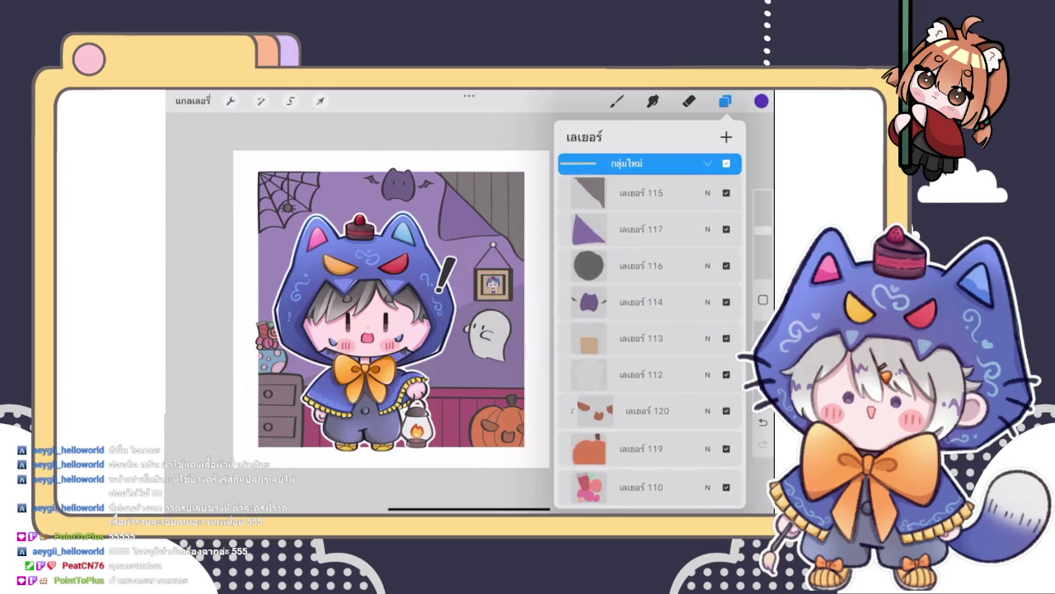
pyautogui.scroll(1, 650, 330)
pyautogui.click(643, 242)
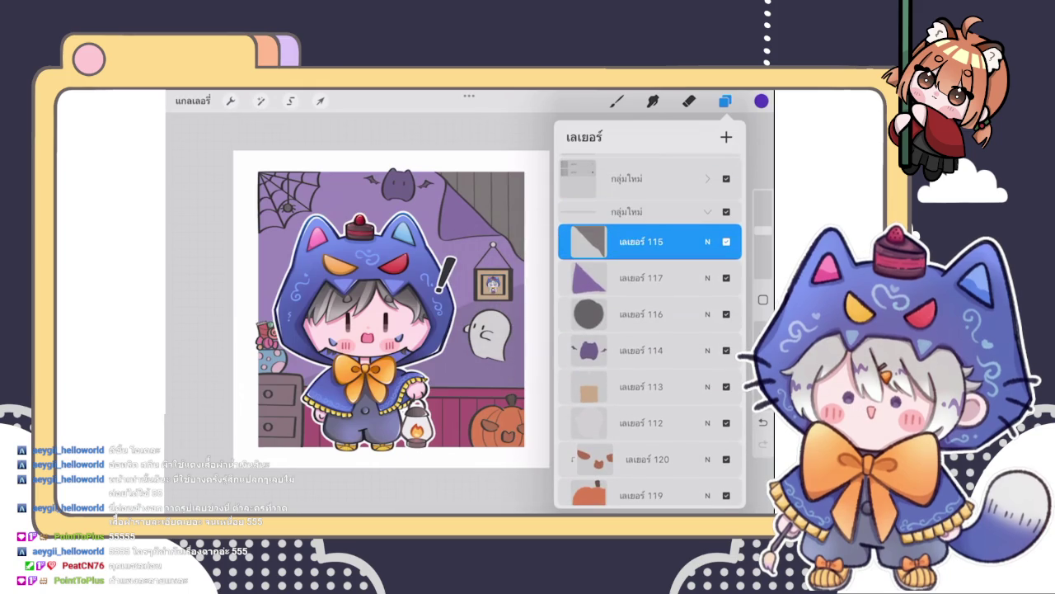
pyautogui.scroll(5, 495, 206)
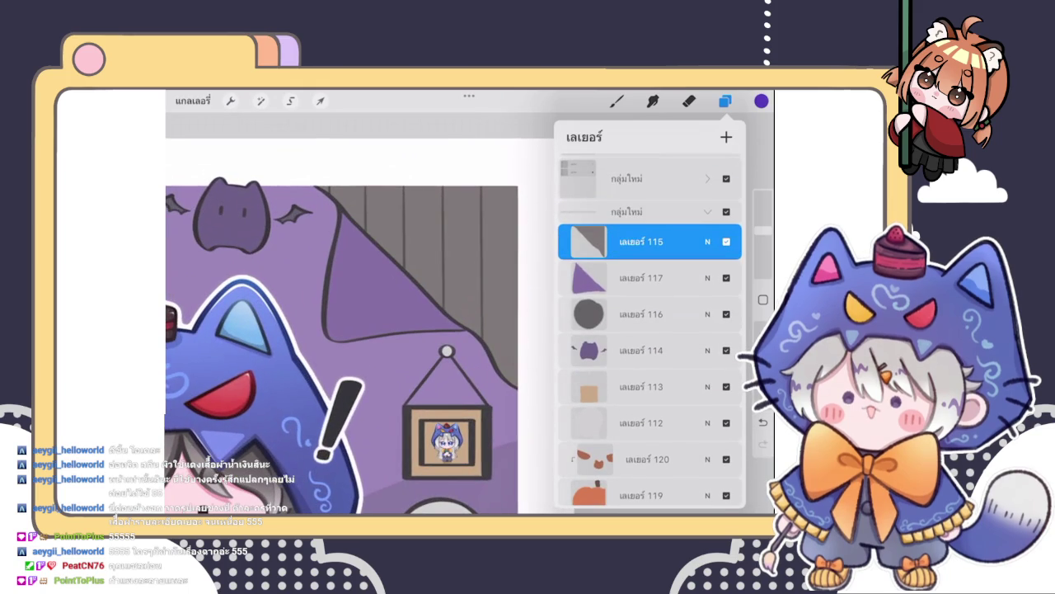
pyautogui.click(724, 101)
pyautogui.click(761, 100)
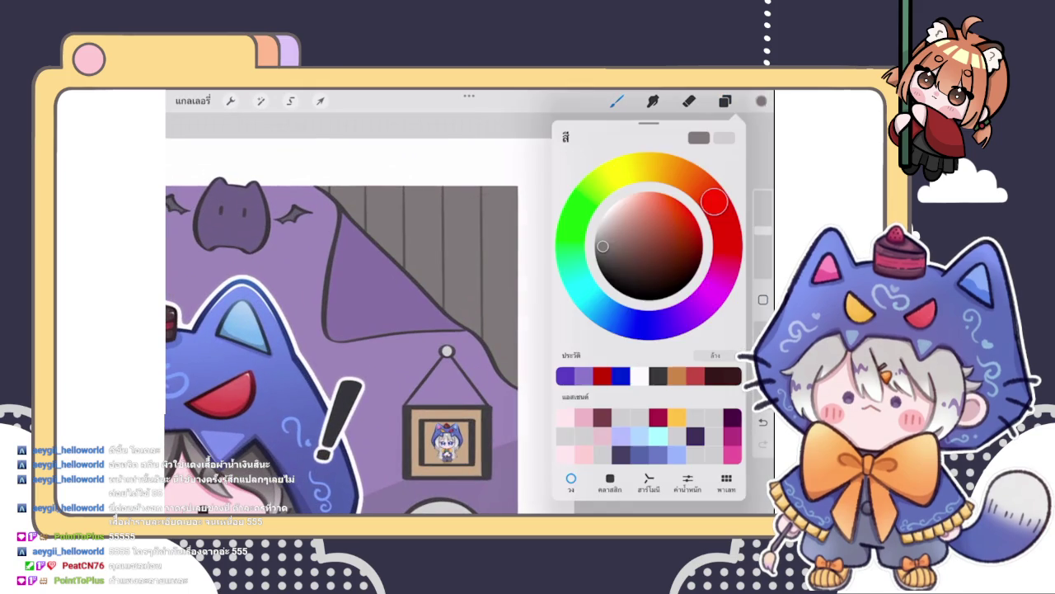
pyautogui.moveTo(603, 246); pyautogui.dragTo(618, 250)
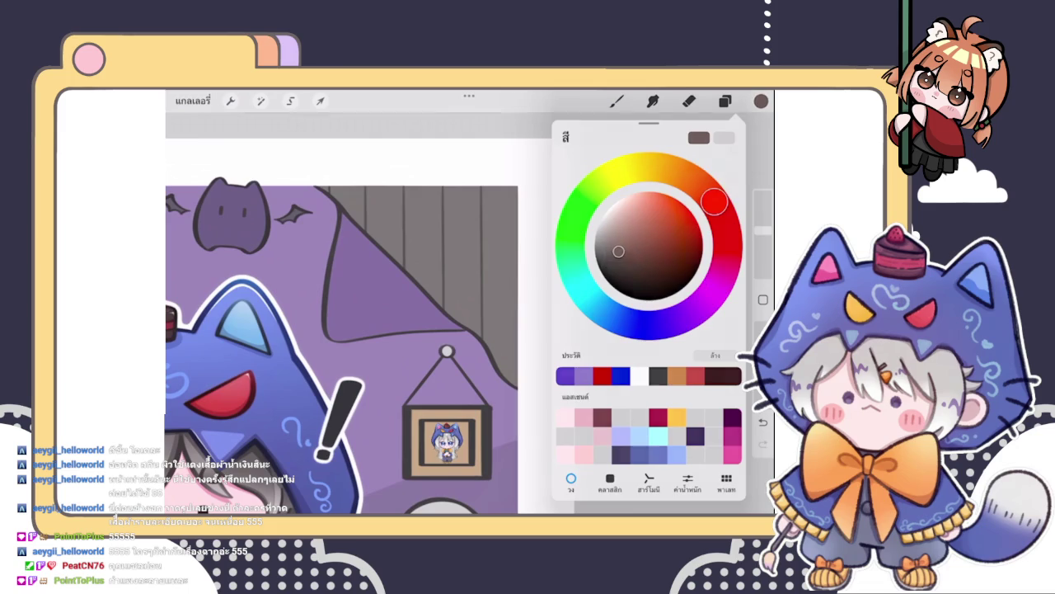
pyautogui.moveTo(761, 101); pyautogui.dragTo(479, 264)
pyautogui.scroll(-5, 419, 330)
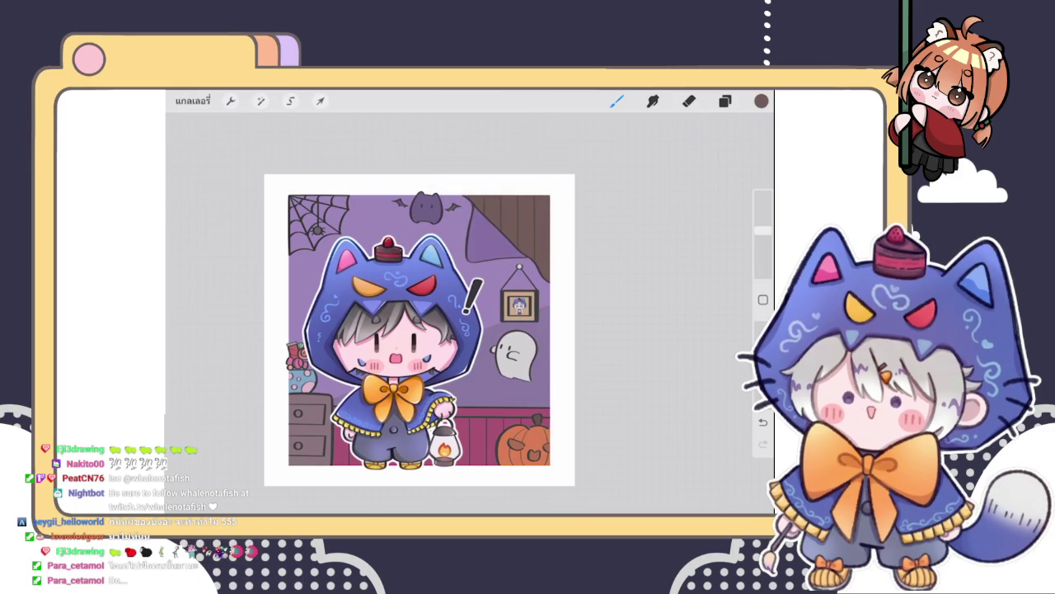
pyautogui.click(725, 101)
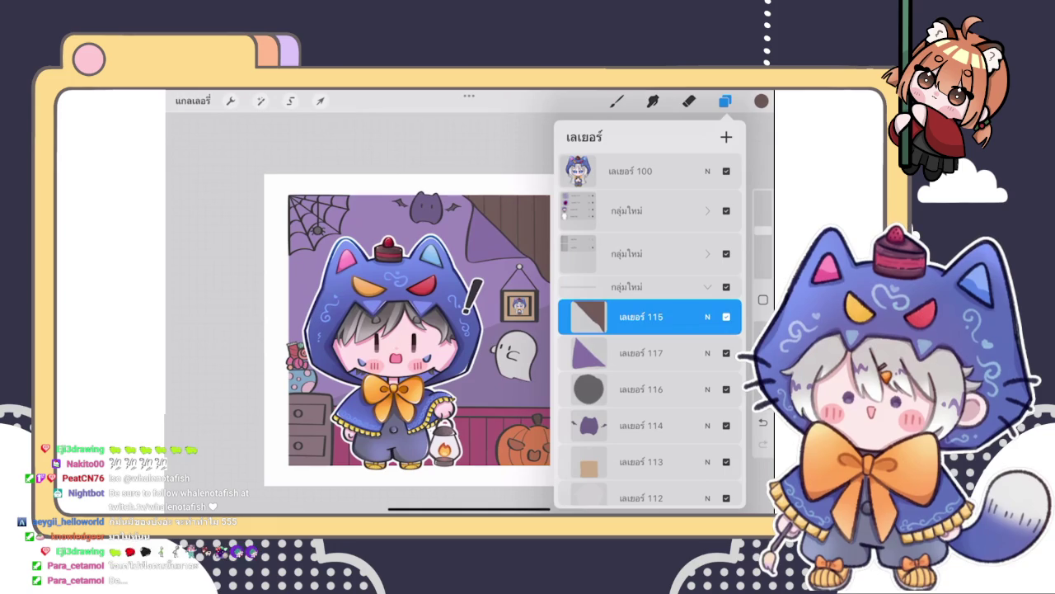
pyautogui.click(726, 211)
pyautogui.click(726, 210)
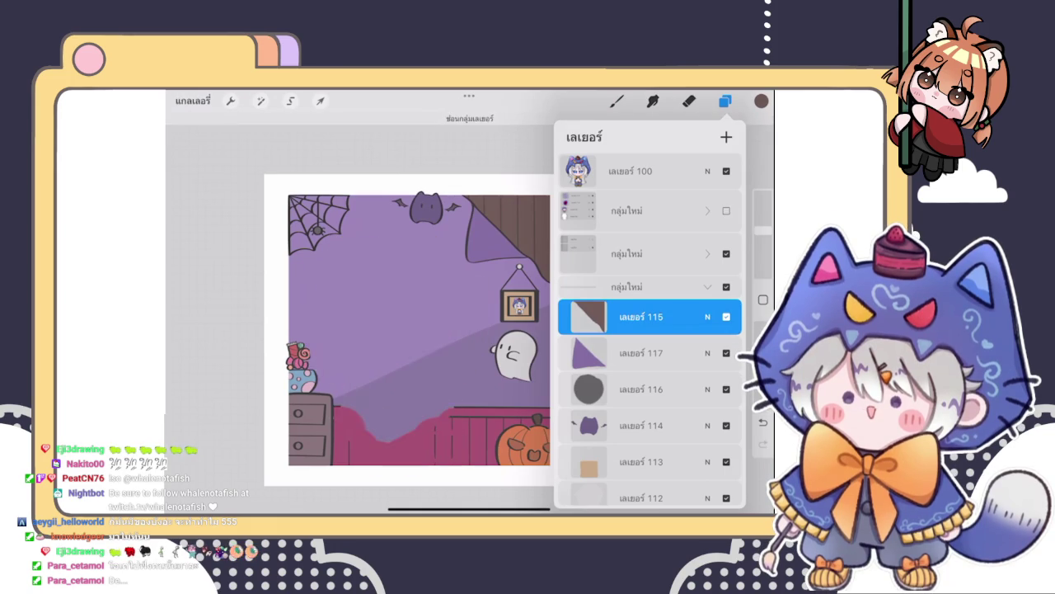
pyautogui.scroll(5, 396, 314)
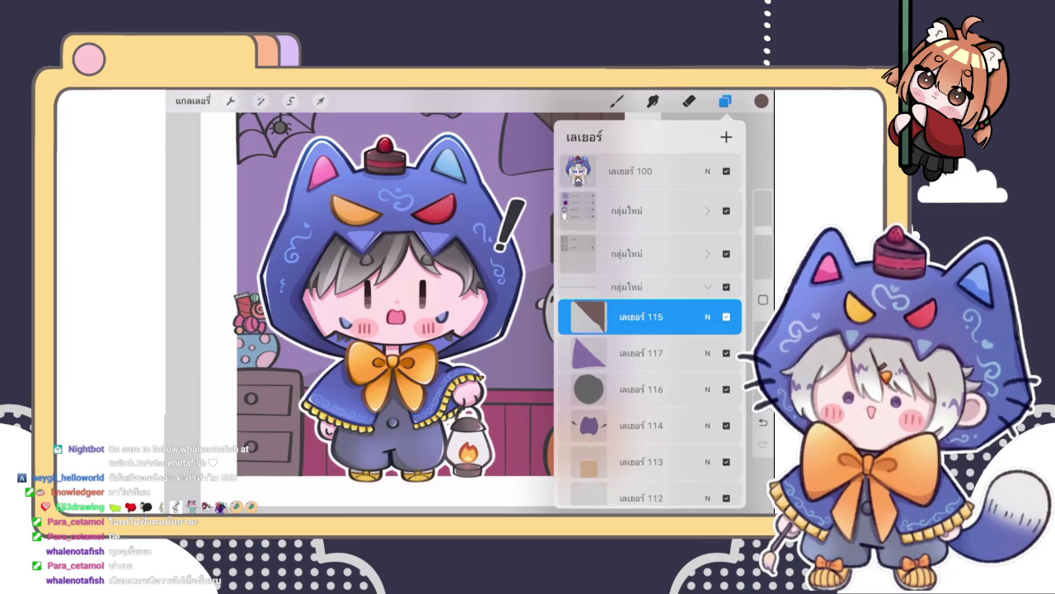
pyautogui.click(725, 100)
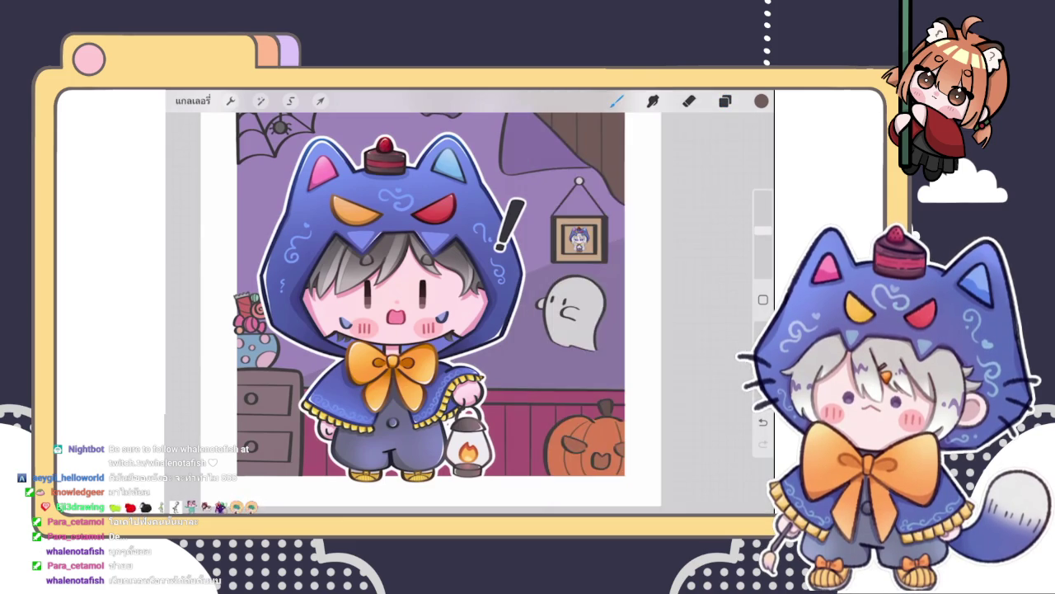
# - Add a new layer 106 above layer 115 in the room group
pyautogui.click(724, 101)
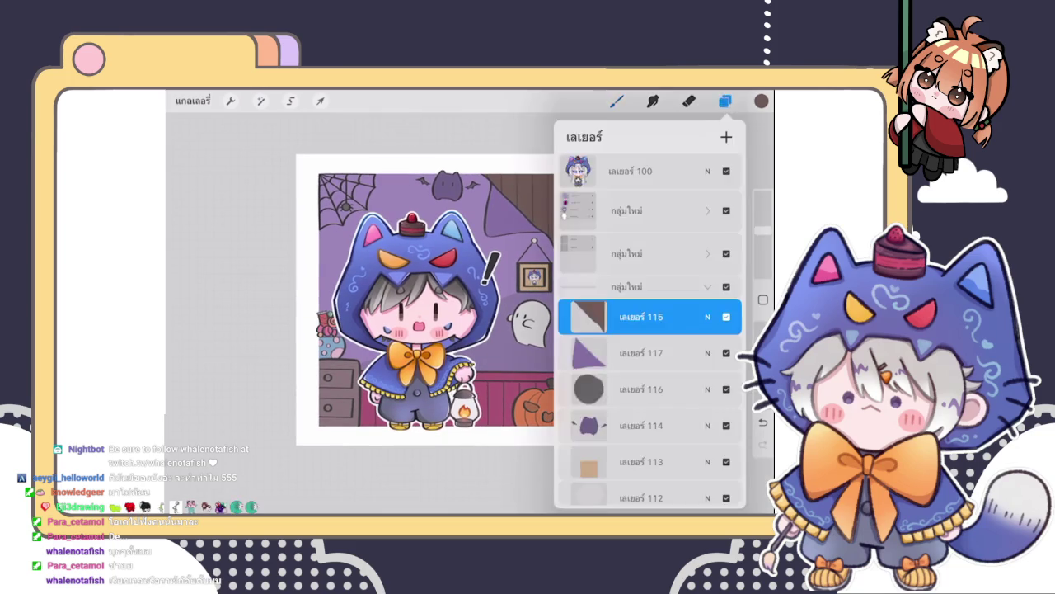
pyautogui.scroll(5, 554, 173)
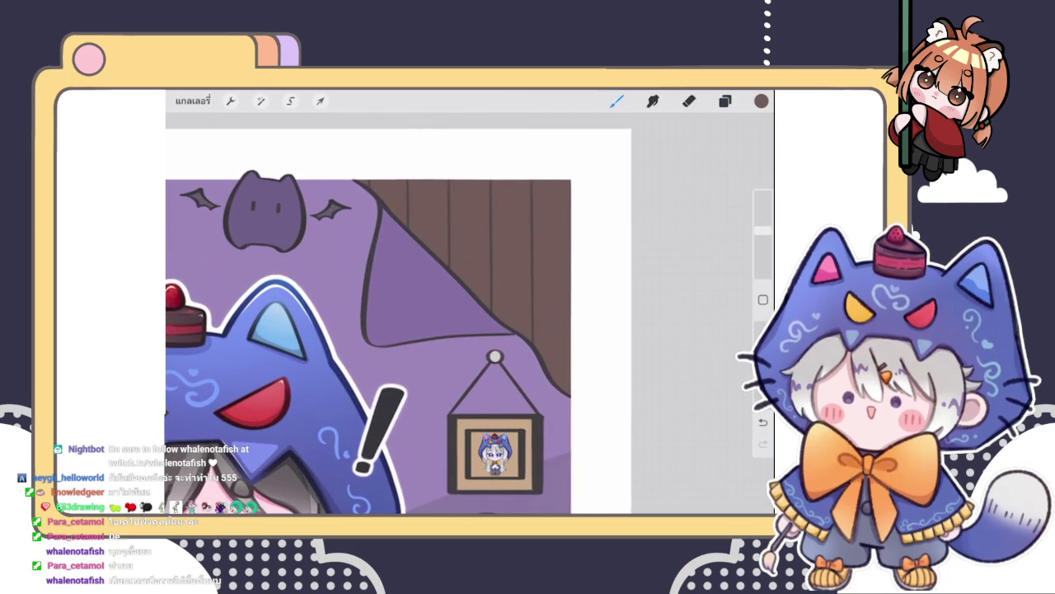
pyautogui.scroll(-2, 396, 347)
pyautogui.scroll(-2, 396, 346)
pyautogui.scroll(-2, 396, 346)
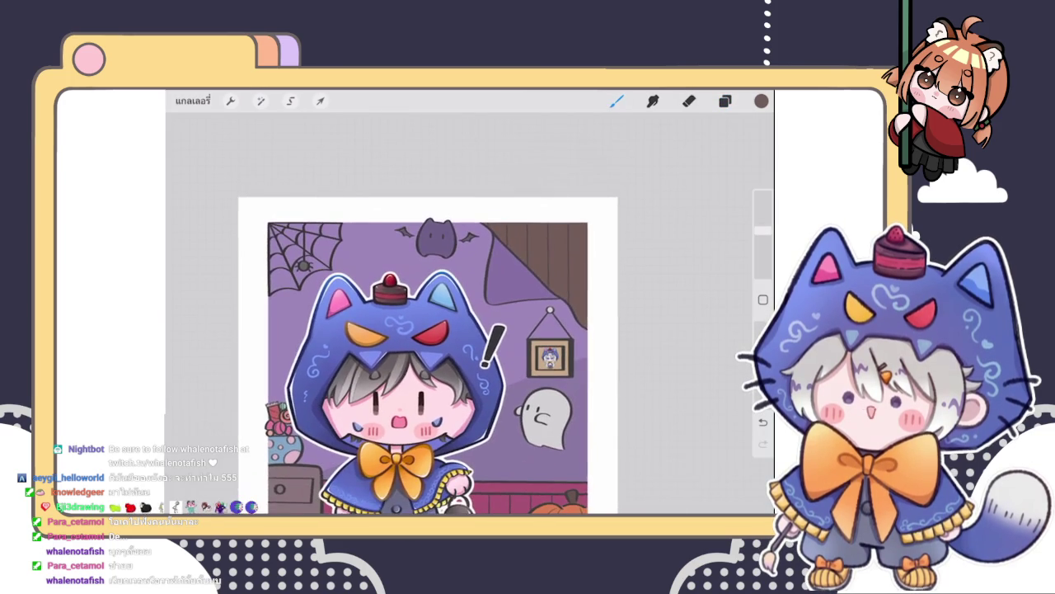
pyautogui.scroll(2, 395, 346)
pyautogui.click(725, 101)
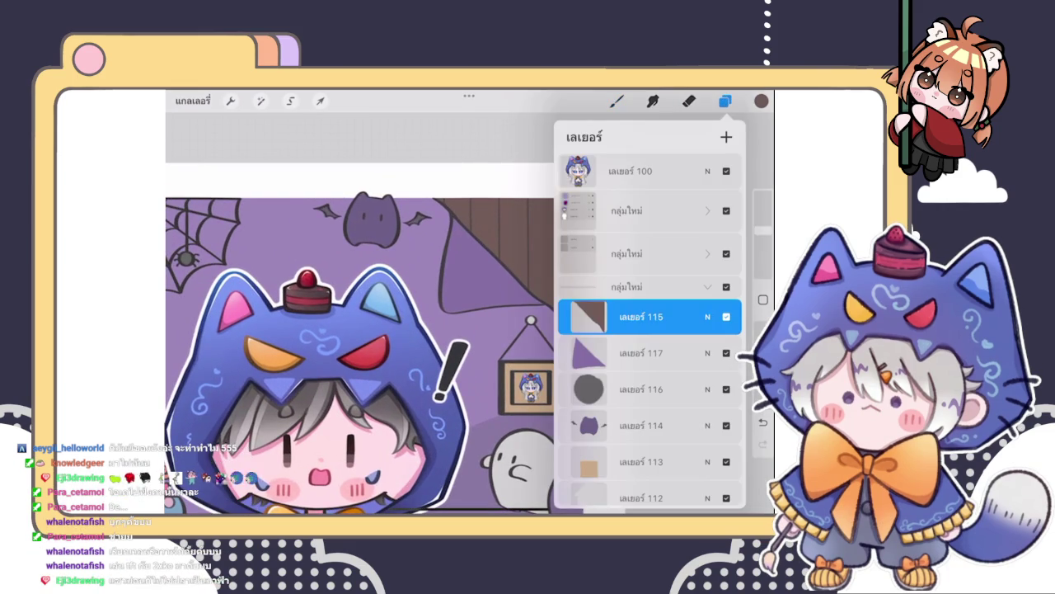
pyautogui.click(726, 137)
pyautogui.click(588, 317)
# - Keep the original brush and set a dark brown as the painting colour
pyautogui.click(617, 101)
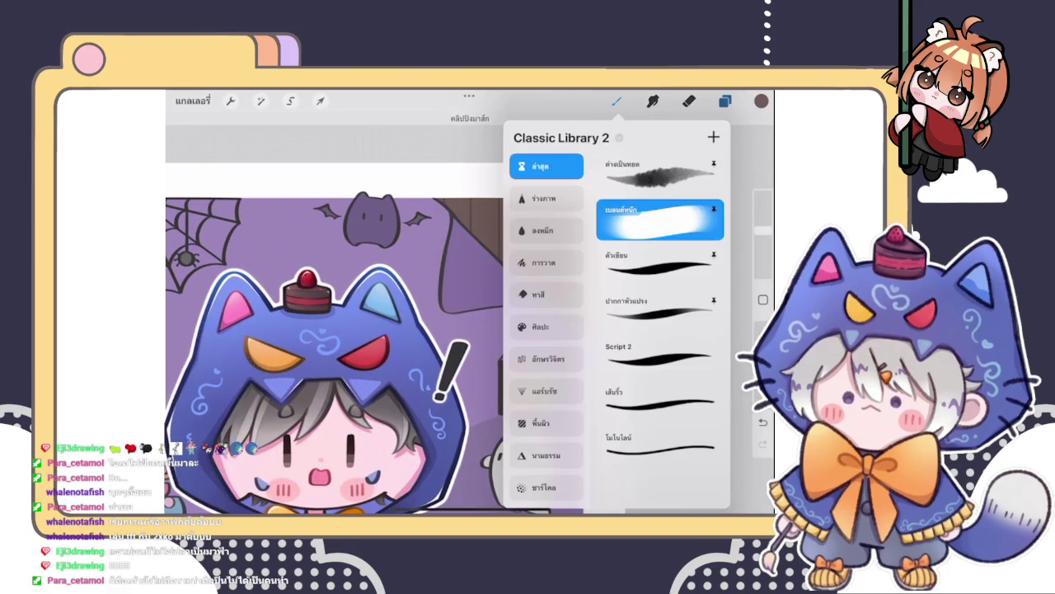
pyautogui.click(659, 264)
pyautogui.click(660, 220)
pyautogui.click(617, 100)
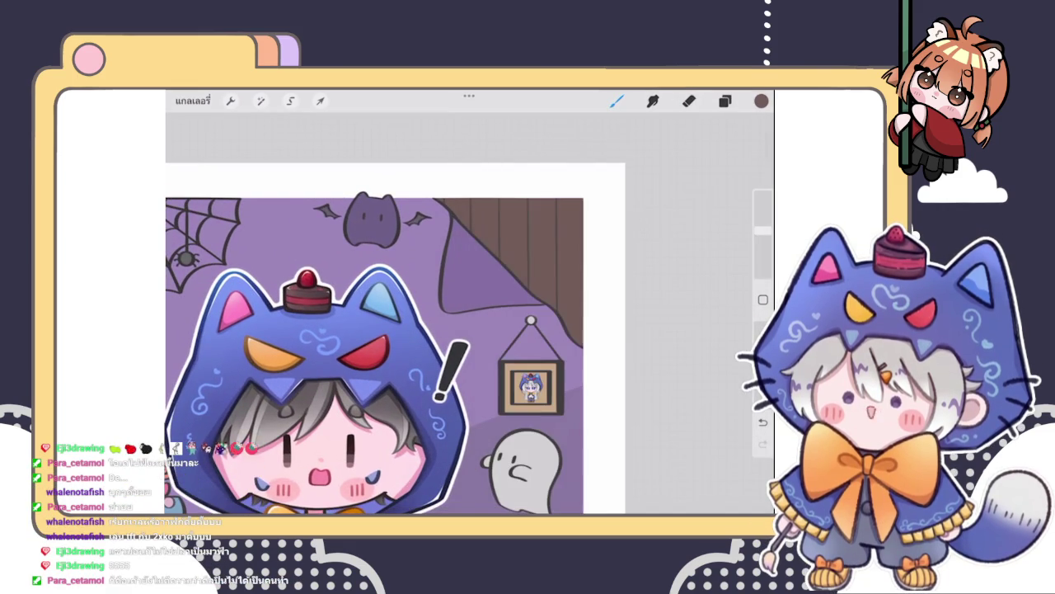
pyautogui.click(761, 101)
pyautogui.moveTo(618, 259); pyautogui.dragTo(624, 259)
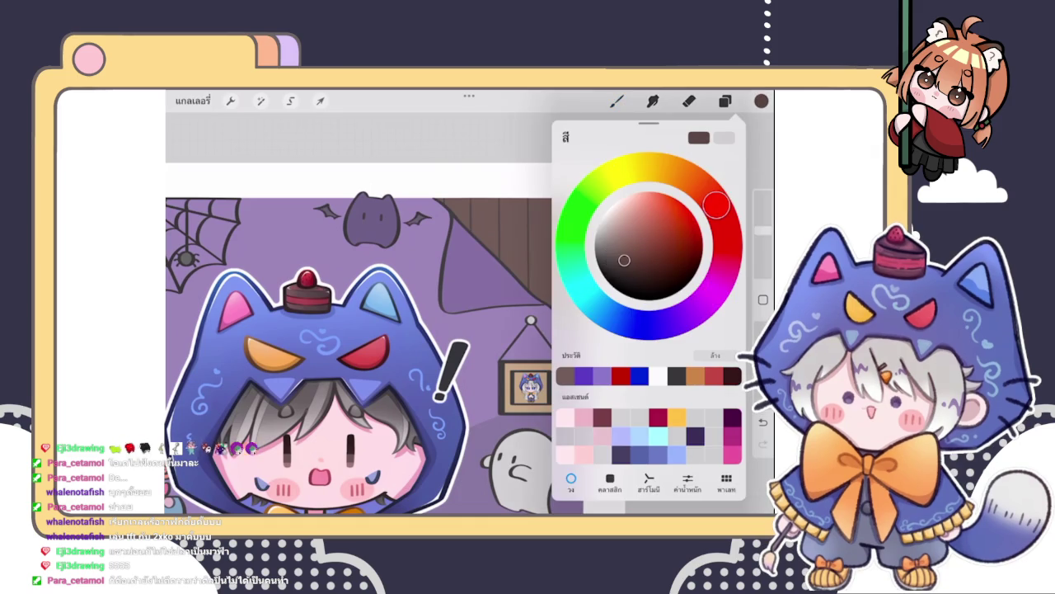
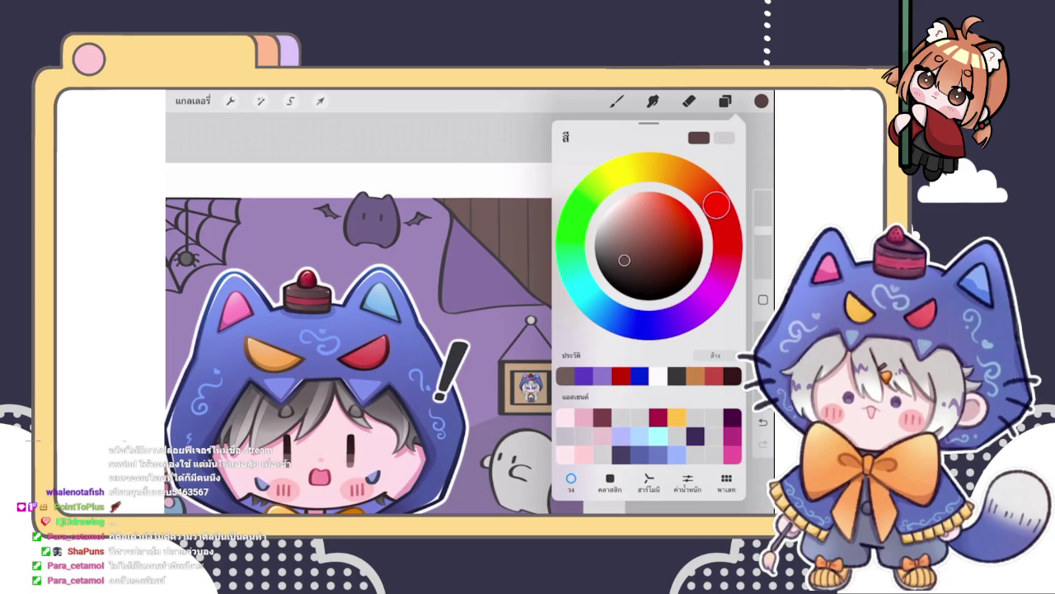
# - Check the layer list, undo the last stroke and zoom out to the full illustration
pyautogui.click(725, 101)
pyautogui.click(725, 101)
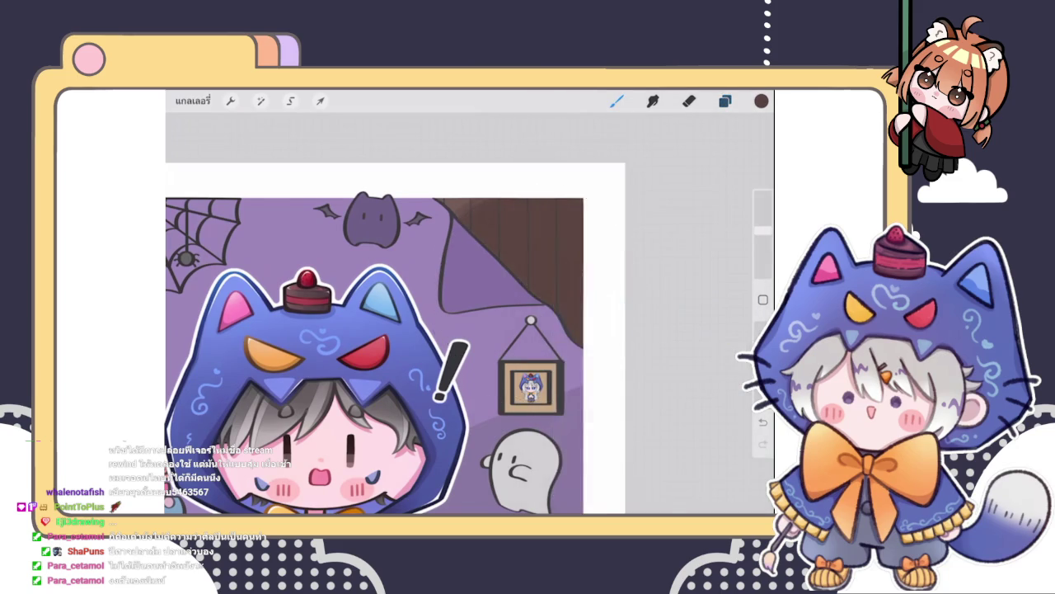
pyautogui.scroll(3, 386, 341)
pyautogui.hotkey('ctrl', 'z')
pyautogui.moveTo(763, 206); pyautogui.dragTo(763, 231)
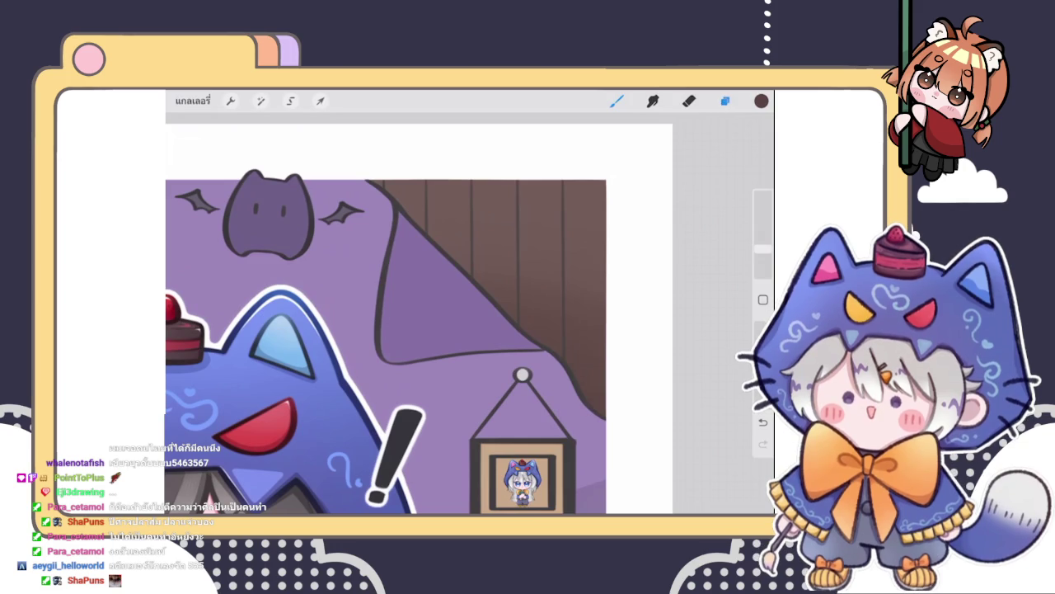
pyautogui.scroll(-3, 387, 322)
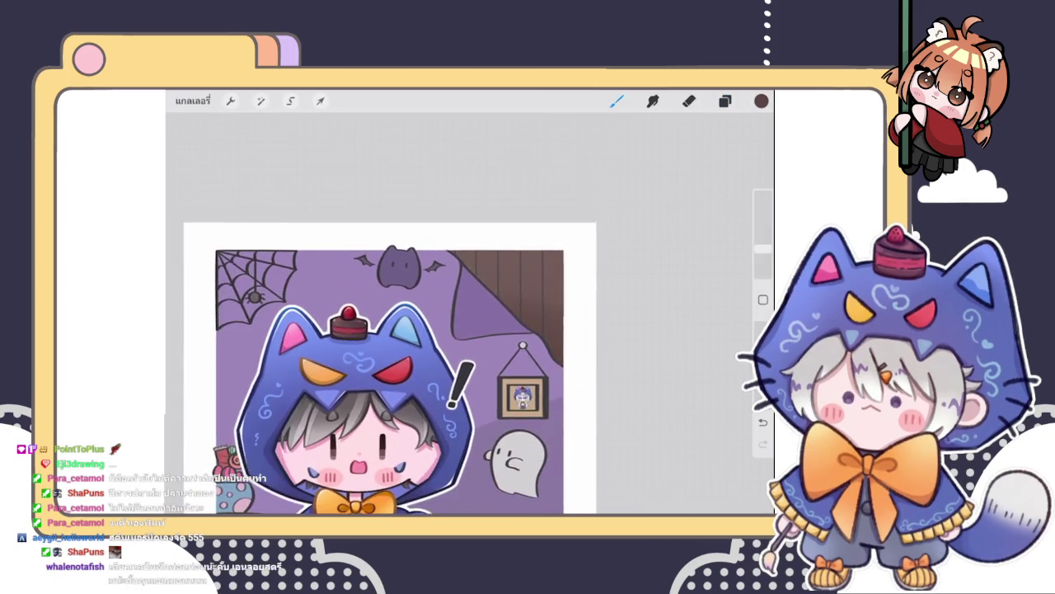
# - Show the Layers panel listing layer 106 among the grouped wall layers
pyautogui.scroll(2, 387, 322)
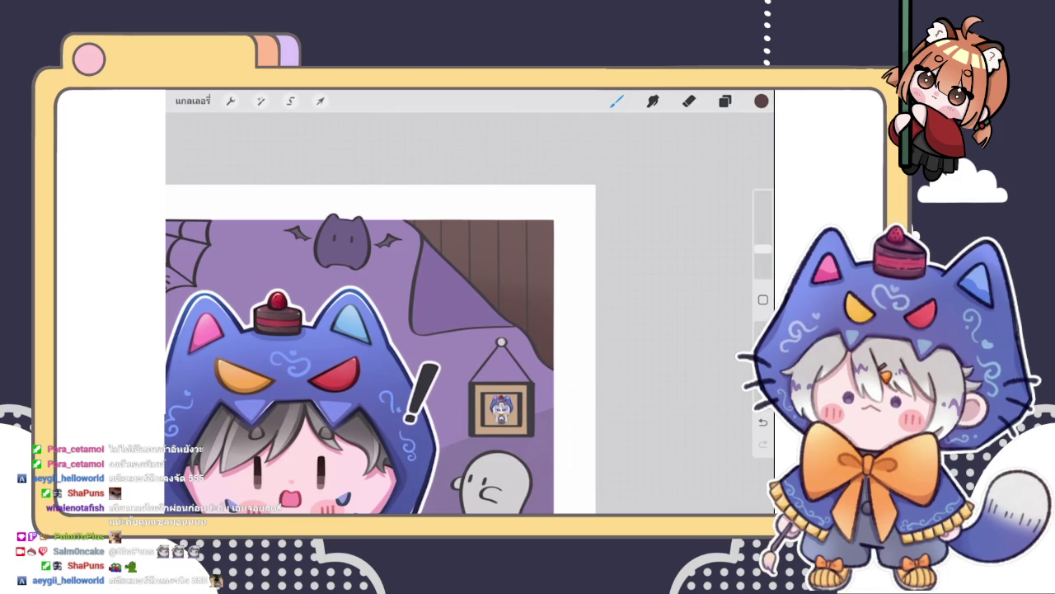
pyautogui.click(725, 101)
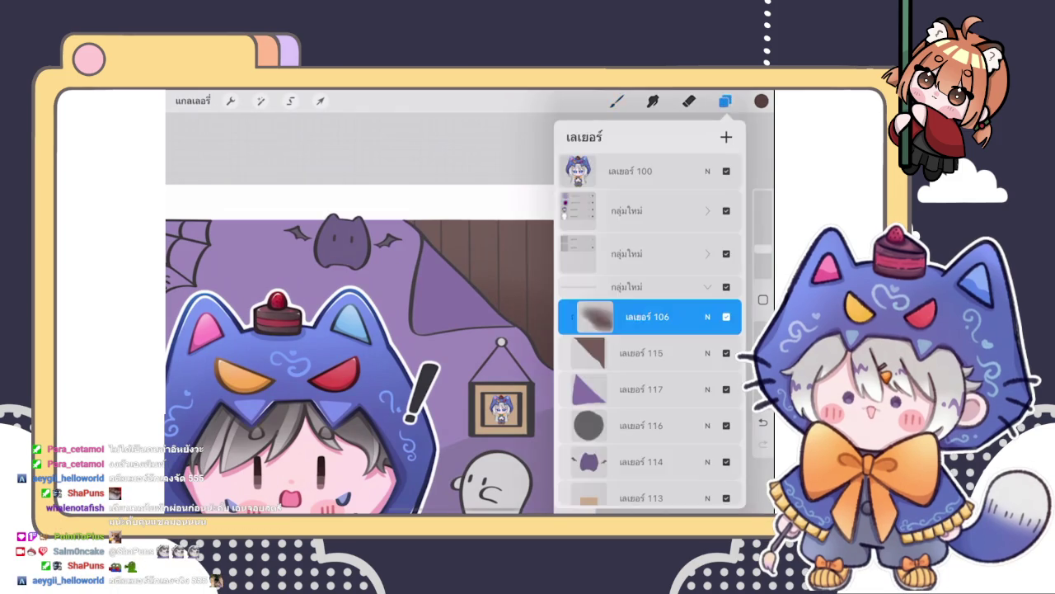
# - Add layer 107 above layer 106, set it to Multiply and clip it to layer 106
pyautogui.scroll(2, 354, 363)
pyautogui.click(725, 100)
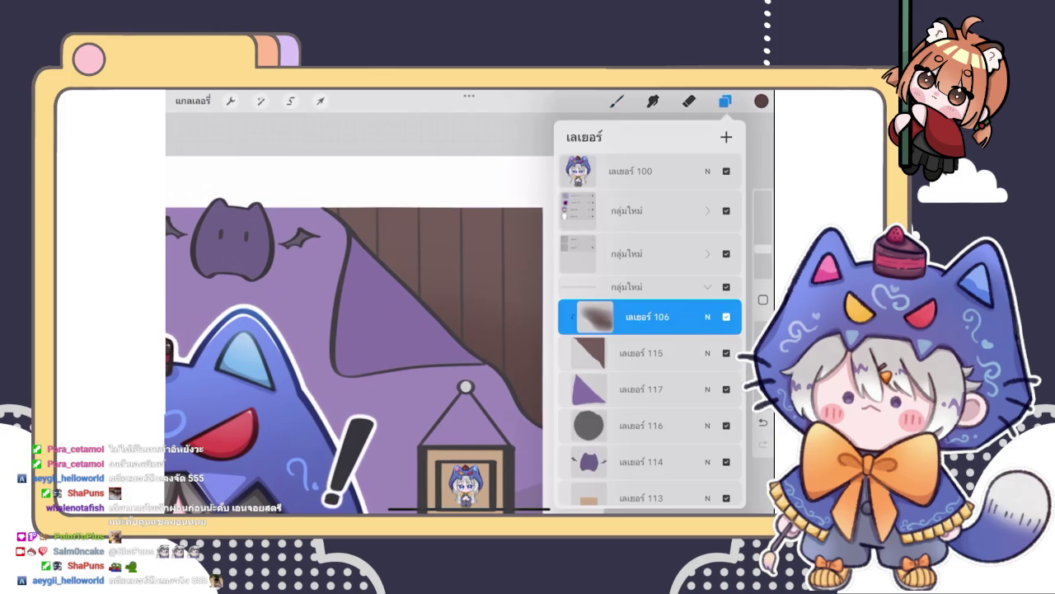
pyautogui.click(726, 136)
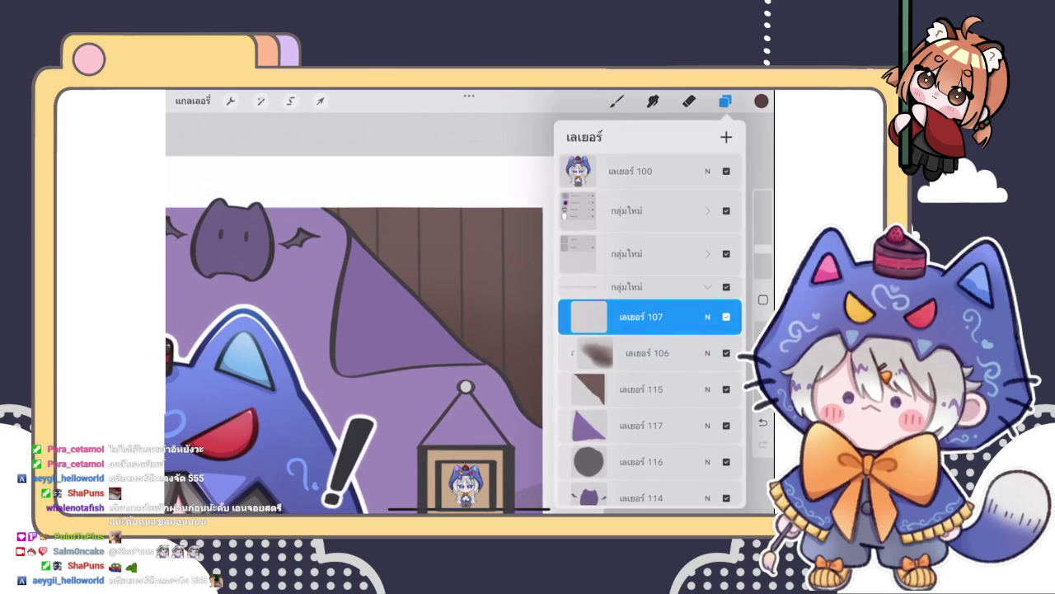
pyautogui.click(643, 316)
pyautogui.click(708, 316)
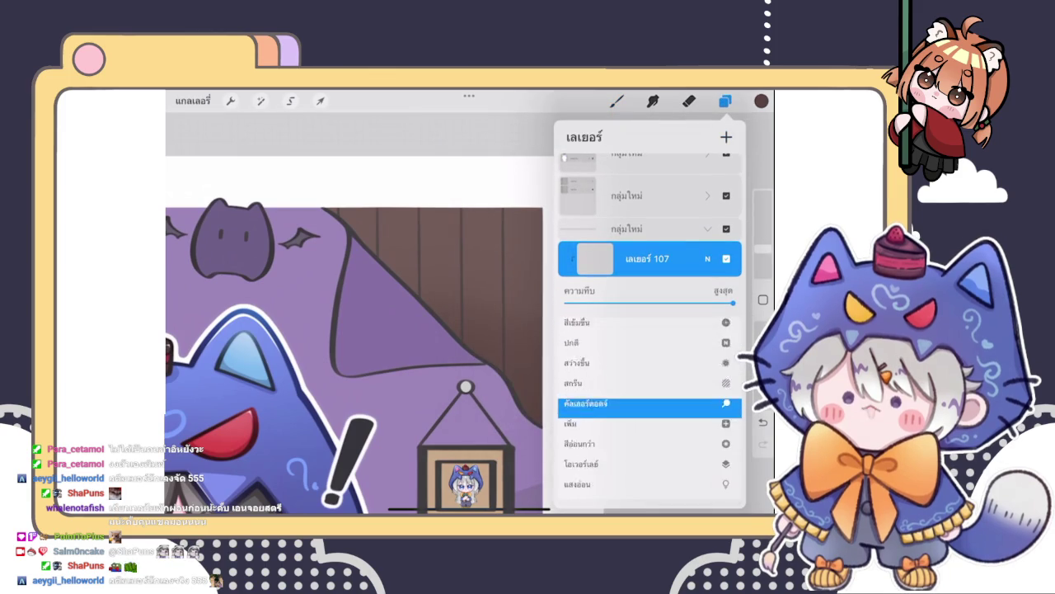
pyautogui.click(708, 259)
pyautogui.click(707, 259)
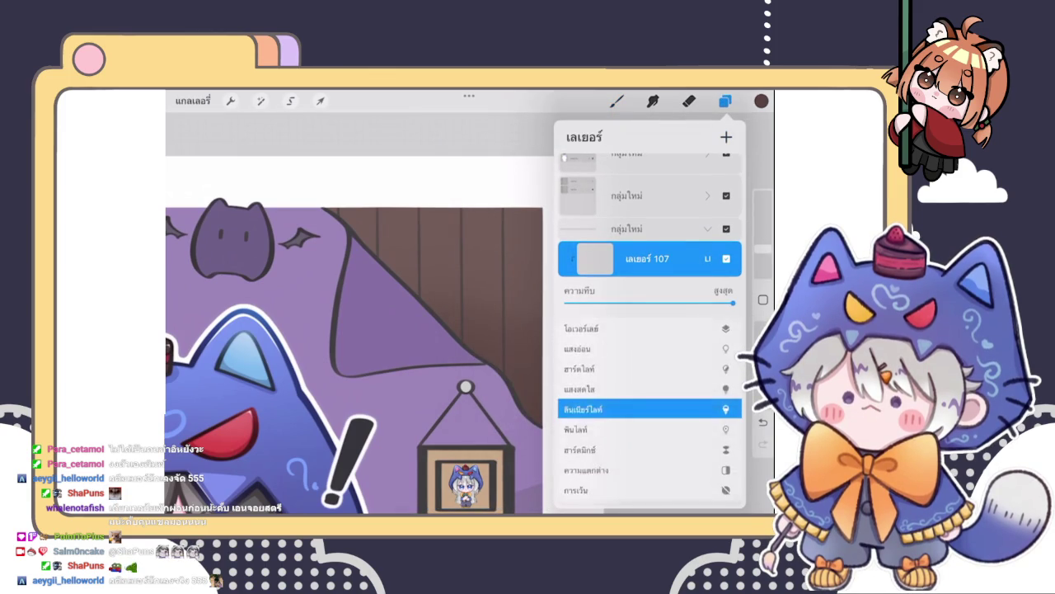
pyautogui.click(708, 259)
pyautogui.click(596, 259)
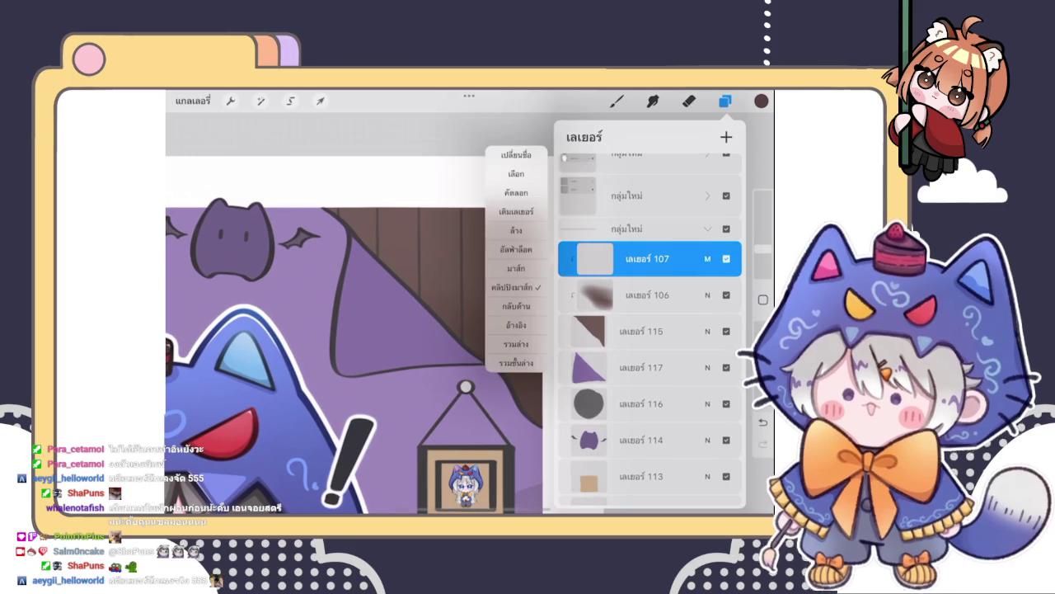
# - Choose a different brush for the glow and undo the last stroke
pyautogui.click(617, 100)
pyautogui.click(660, 265)
pyautogui.click(617, 100)
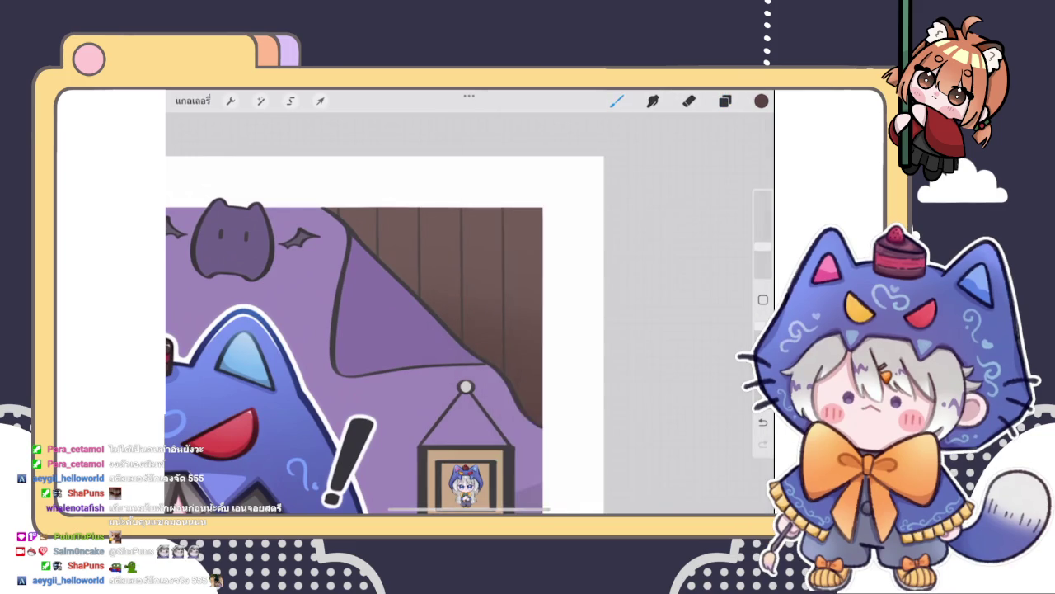
pyautogui.hotkey('ctrl', 'z')
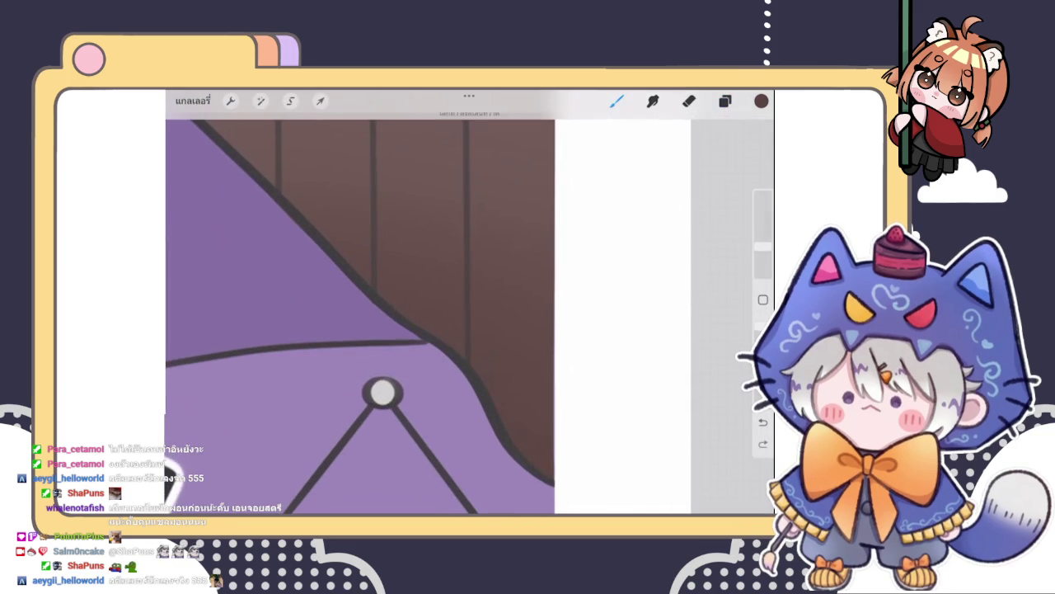
# - Pick a reddish pink and test red strokes on the wooden wall, undoing them
pyautogui.click(761, 101)
pyautogui.moveTo(624, 260); pyautogui.dragTo(635, 216)
pyautogui.moveTo(498, 350)
pyautogui.mouseDown()
pyautogui.moveTo(505, 375)
pyautogui.moveTo(528, 380)
pyautogui.mouseUp()
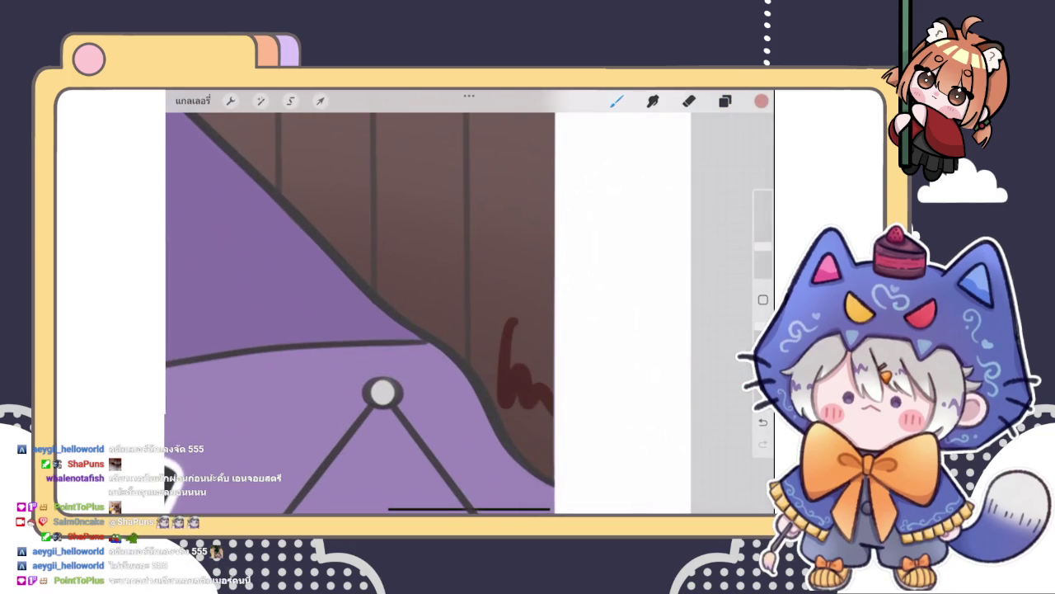
pyautogui.hotkey('ctrl', 'z')
pyautogui.moveTo(473, 267); pyautogui.dragTo(471, 370)
pyautogui.moveTo(471, 247); pyautogui.dragTo(470, 372)
pyautogui.moveTo(474, 279); pyautogui.dragTo(478, 376)
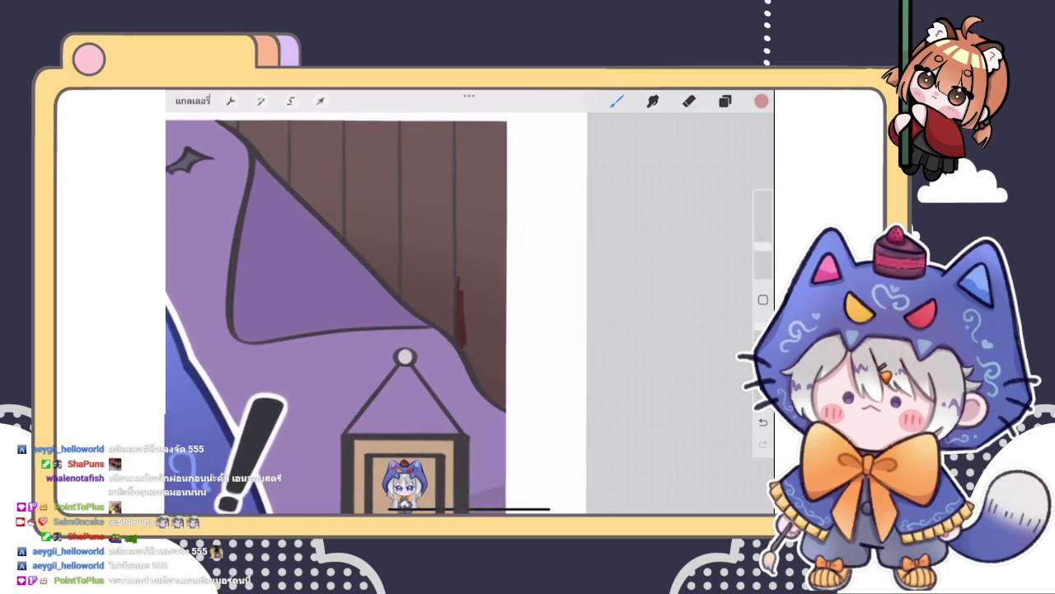
pyautogui.hotkey('ctrl', 'z')
# - Adjust the paint colour and test dark-red strokes near the wall edge, undoing each
pyautogui.click(761, 101)
pyautogui.click(620, 217)
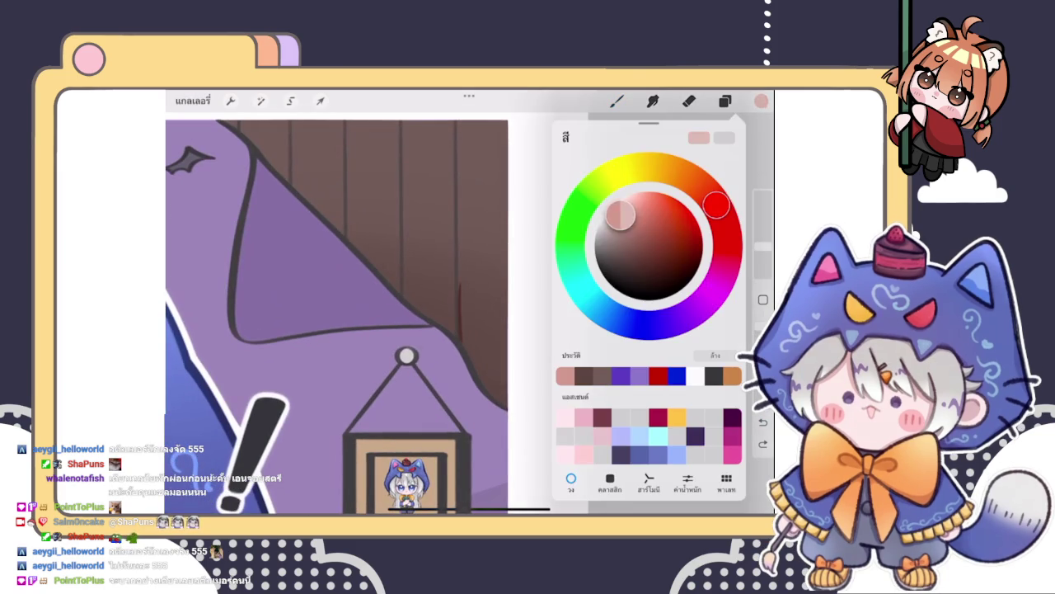
pyautogui.click(761, 100)
pyautogui.click(617, 100)
pyautogui.hotkey('ctrl', 'z')
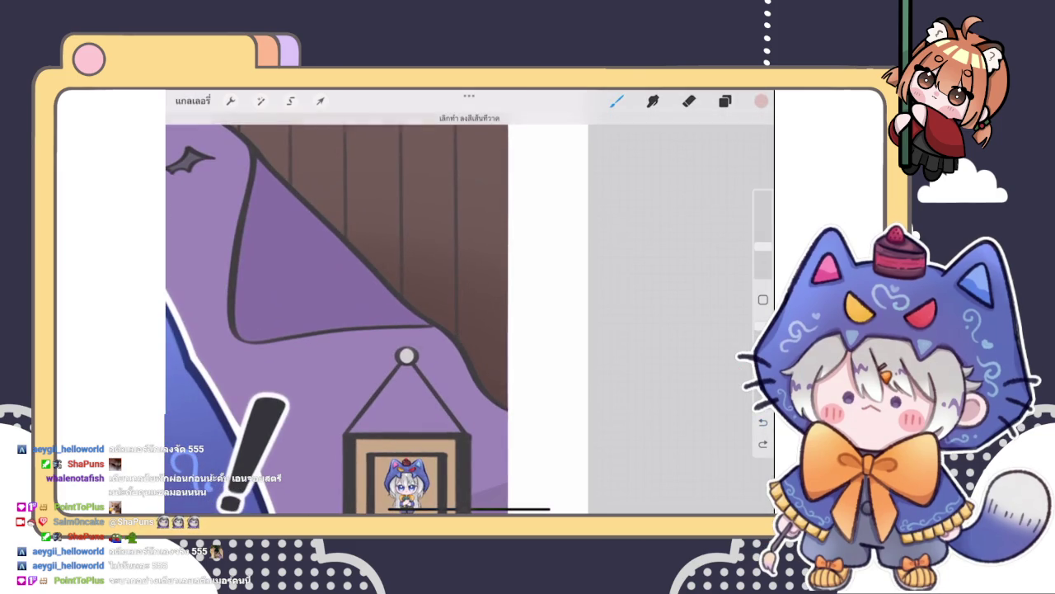
pyautogui.moveTo(475, 284); pyautogui.dragTo(501, 363)
pyautogui.hotkey('ctrl', 'z')
pyautogui.moveTo(458, 261); pyautogui.dragTo(460, 339)
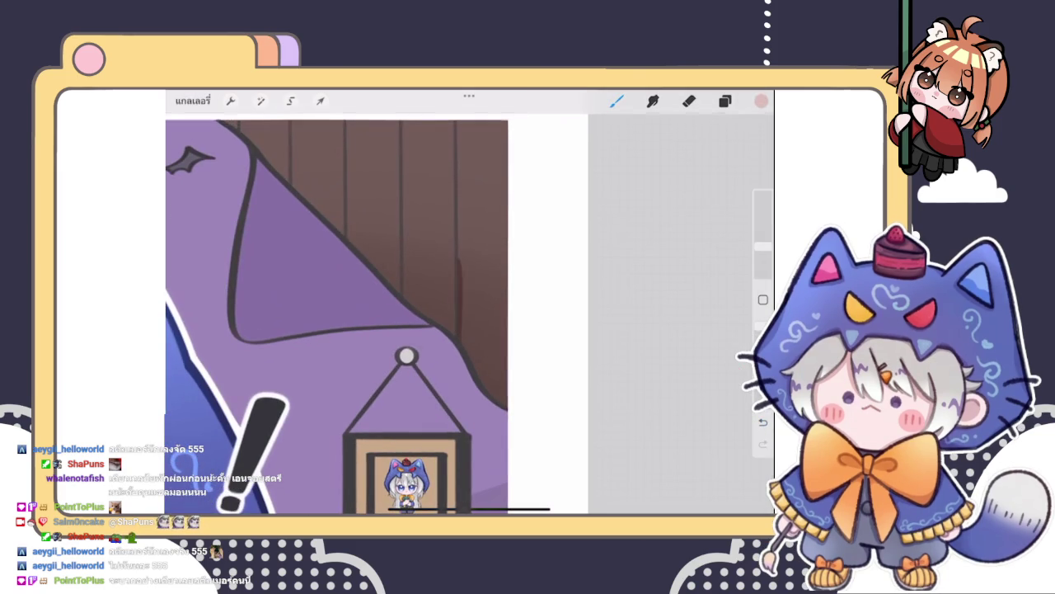
pyautogui.scroll(-5, 346, 322)
pyautogui.hotkey('ctrl', 'z')
pyautogui.scroll(3, 363, 330)
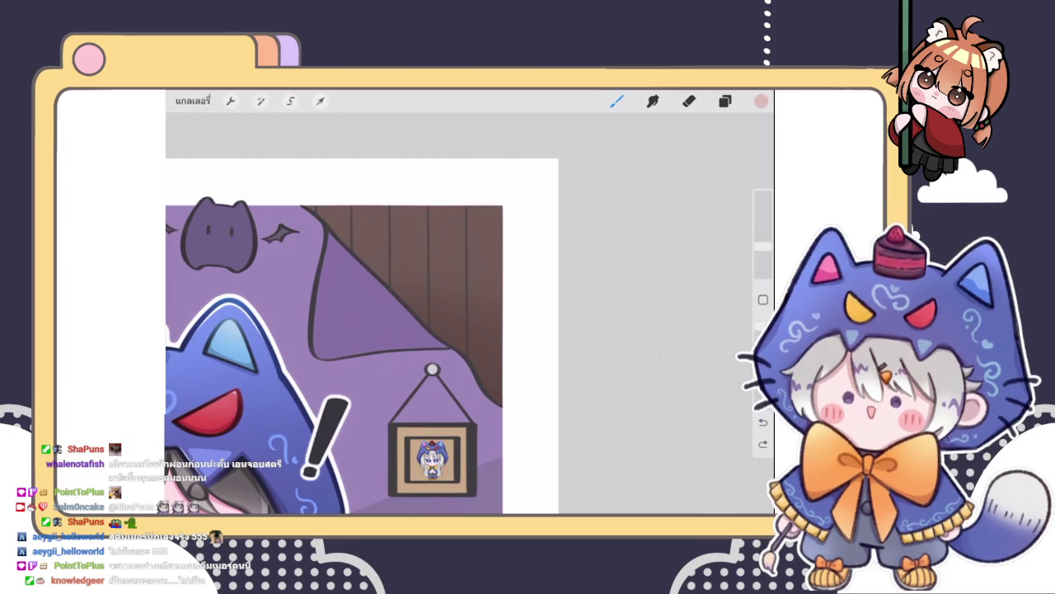
# - Try a final thin dark line down the wall, undo it, and pick a lighter pink
pyautogui.scroll(3, 371, 330)
pyautogui.moveTo(472, 293); pyautogui.dragTo(475, 392)
pyautogui.scroll(-3, 346, 322)
pyautogui.scroll(3, 346, 322)
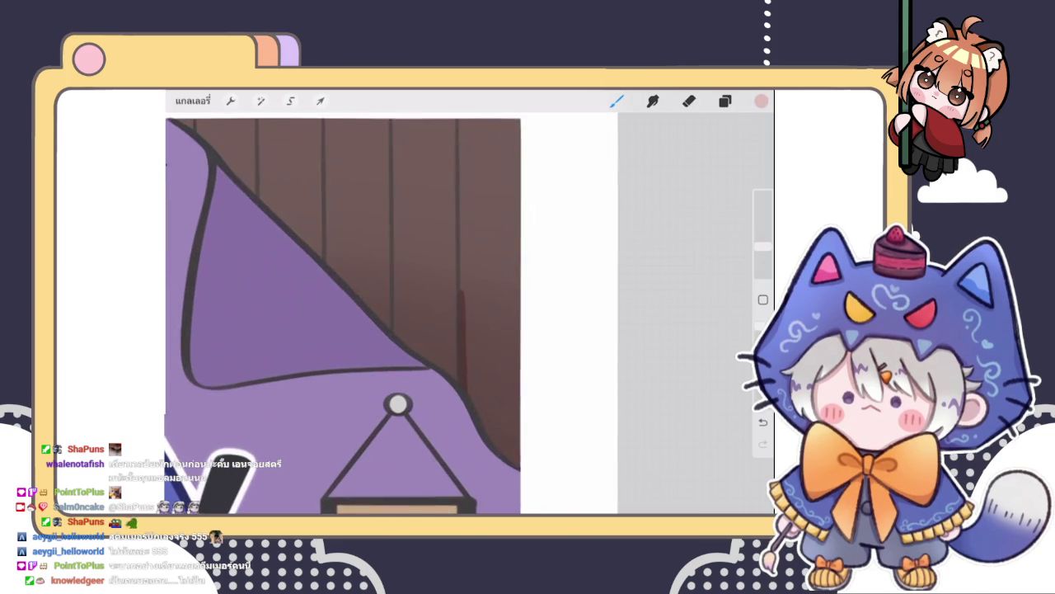
pyautogui.hotkey('ctrl', 'z')
pyautogui.scroll(-2, 346, 322)
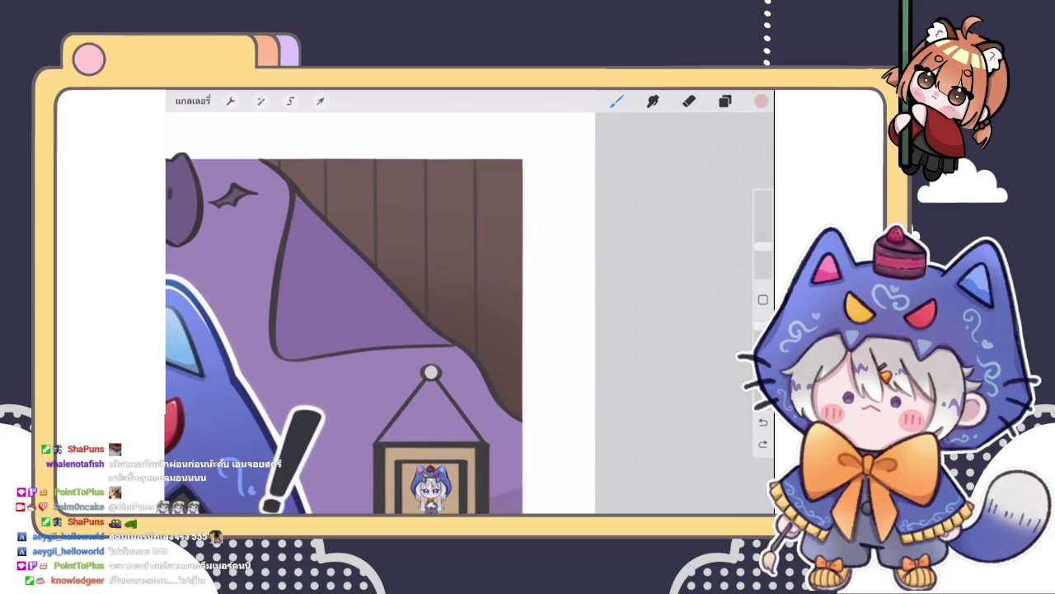
pyautogui.click(761, 100)
# - Test a faint pink stroke on the wall and erase it
pyautogui.moveTo(610, 216); pyautogui.dragTo(620, 212)
pyautogui.moveTo(396, 181); pyautogui.dragTo(445, 239)
pyautogui.click(690, 101)
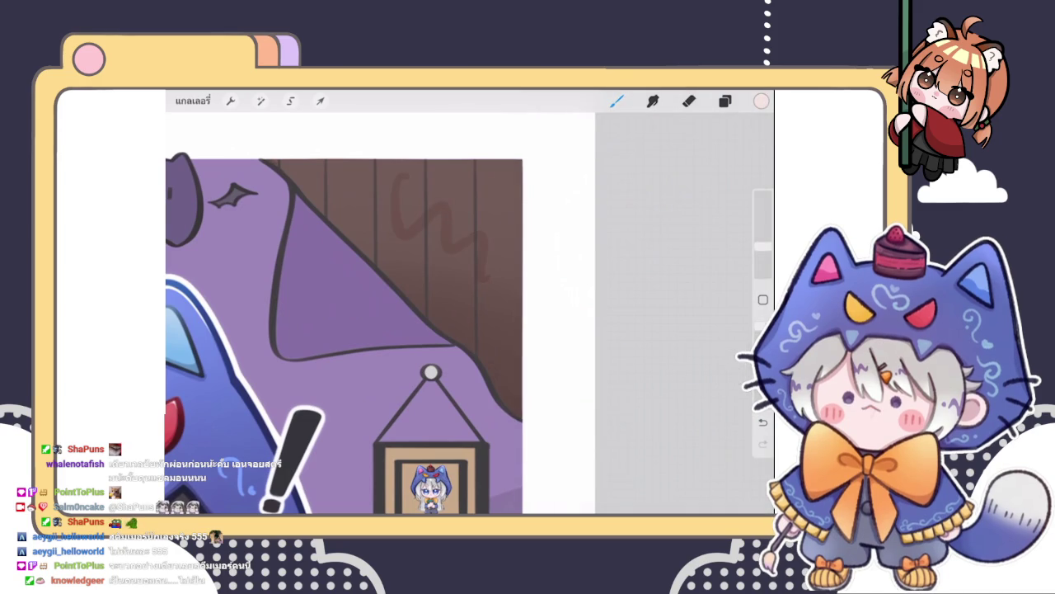
pyautogui.moveTo(264, 161)
pyautogui.mouseDown()
pyautogui.moveTo(405, 178)
pyautogui.moveTo(445, 259)
pyautogui.mouseUp()
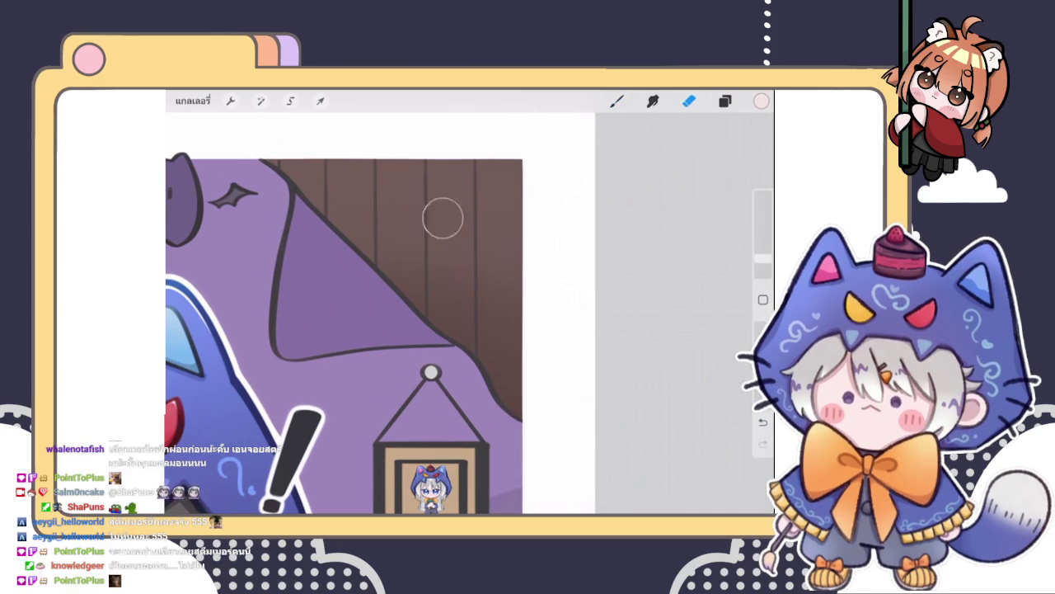
# - Pick a slightly different light pink and try a stroke on the brown wall, undoing it
pyautogui.click(761, 100)
pyautogui.moveTo(611, 211); pyautogui.dragTo(605, 219)
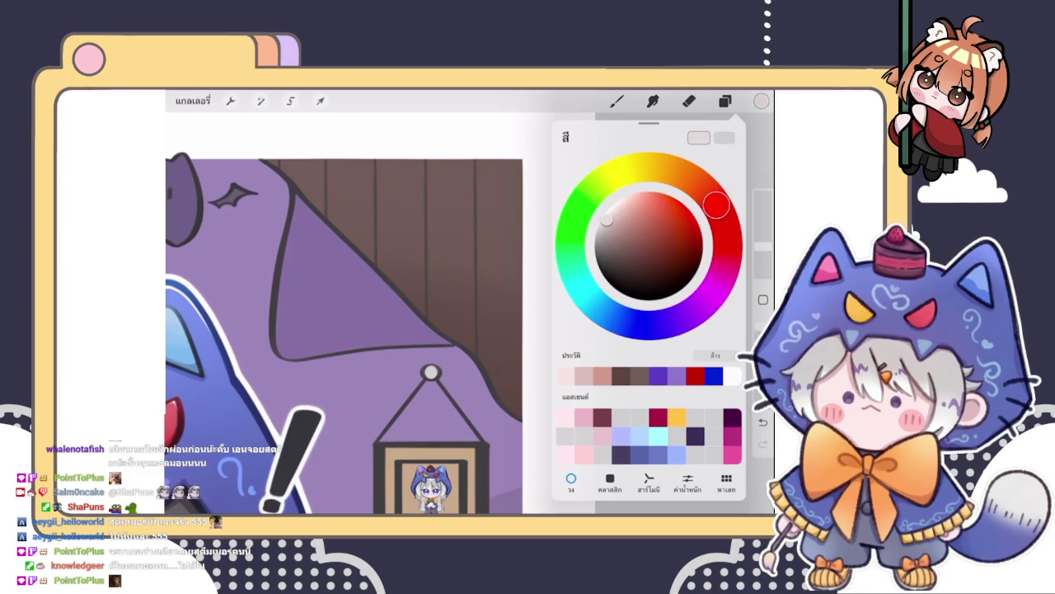
pyautogui.click(617, 101)
pyautogui.moveTo(474, 210); pyautogui.dragTo(507, 331)
pyautogui.hotkey('ctrl', 'z')
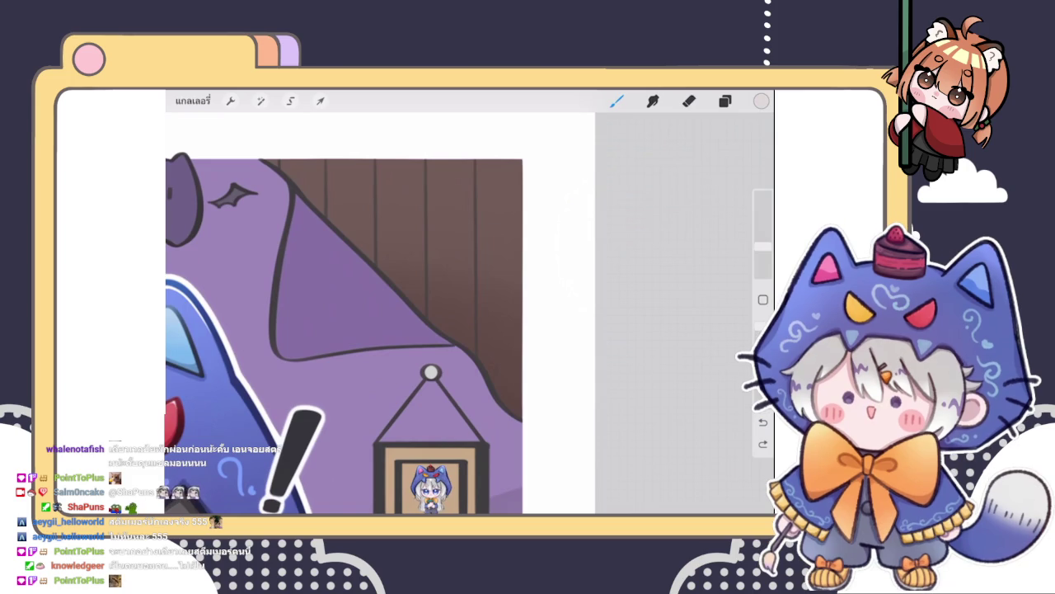
pyautogui.scroll(3, 371, 329)
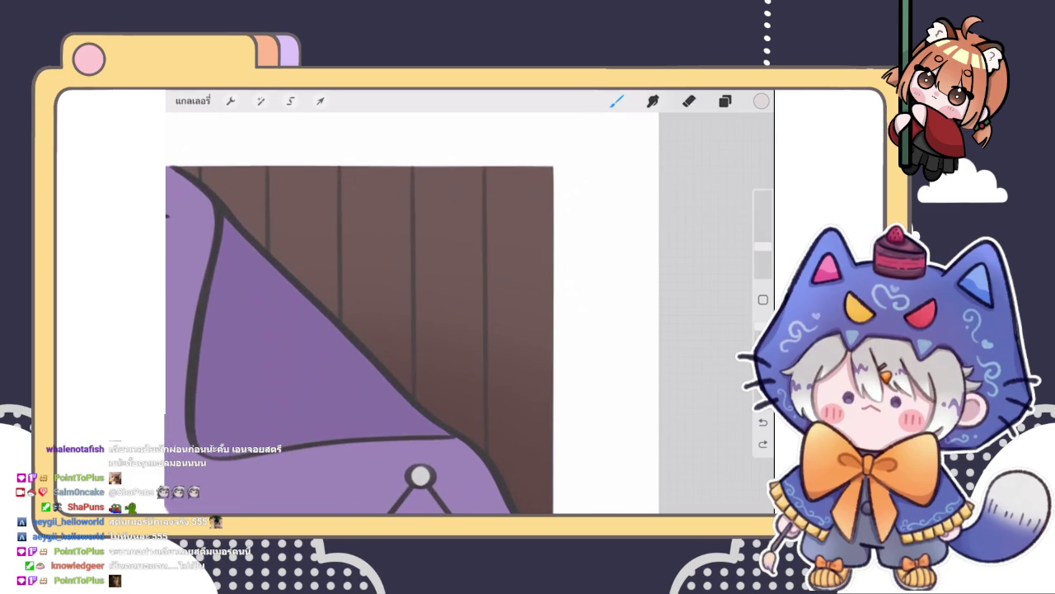
pyautogui.hotkey('ctrl', 'z')
pyautogui.scroll(-2, 359, 329)
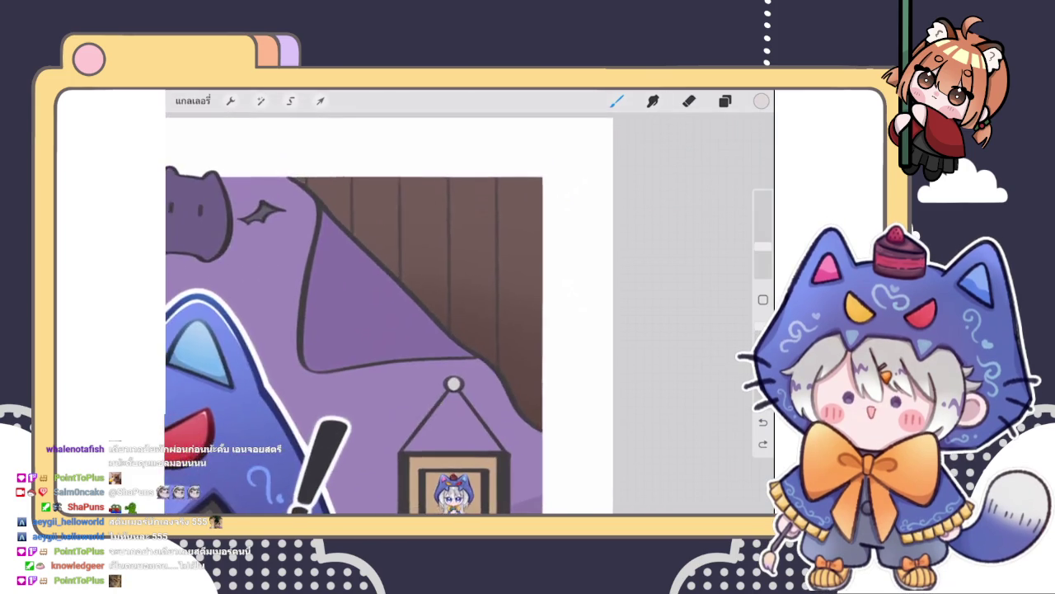
pyautogui.scroll(-2, 358, 330)
# - Draw a straight vertical plank line down the wooden wall using QuickLine
pyautogui.moveTo(432, 307); pyautogui.dragTo(494, 366)
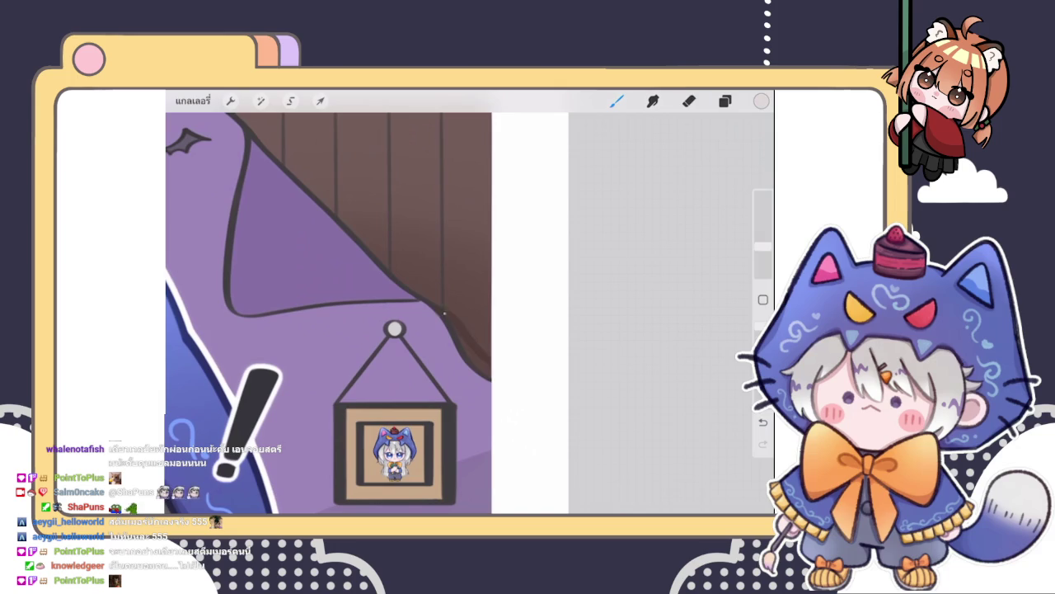
pyautogui.scroll(-3, 330, 313)
pyautogui.scroll(3, 379, 314)
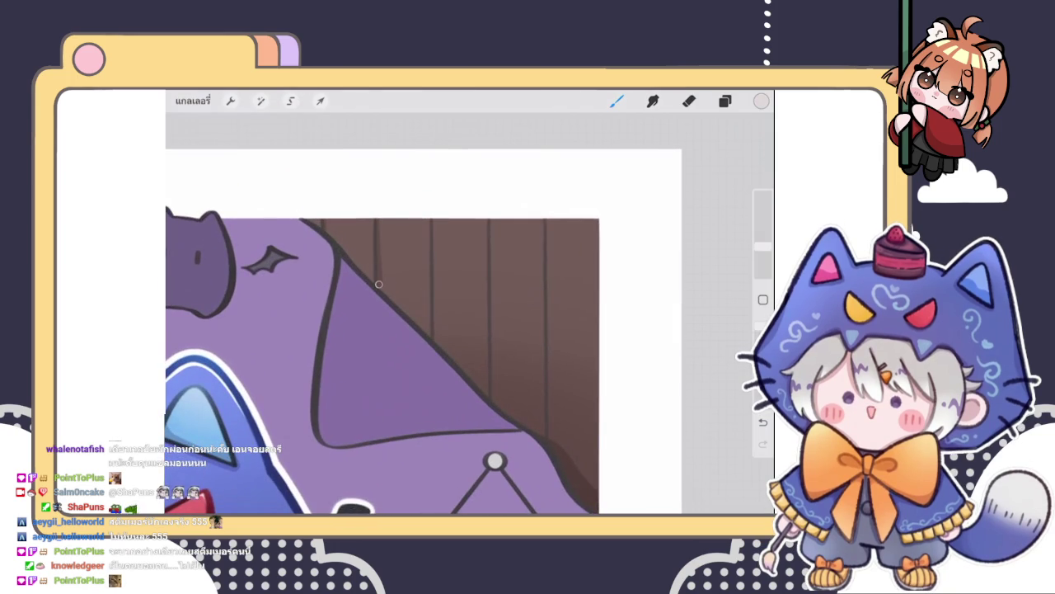
pyautogui.moveTo(434, 221); pyautogui.dragTo(439, 308)
pyautogui.hotkey('ctrl', 'z')
pyautogui.hotkey('ctrl', 'z')
pyautogui.scroll(-2, 379, 330)
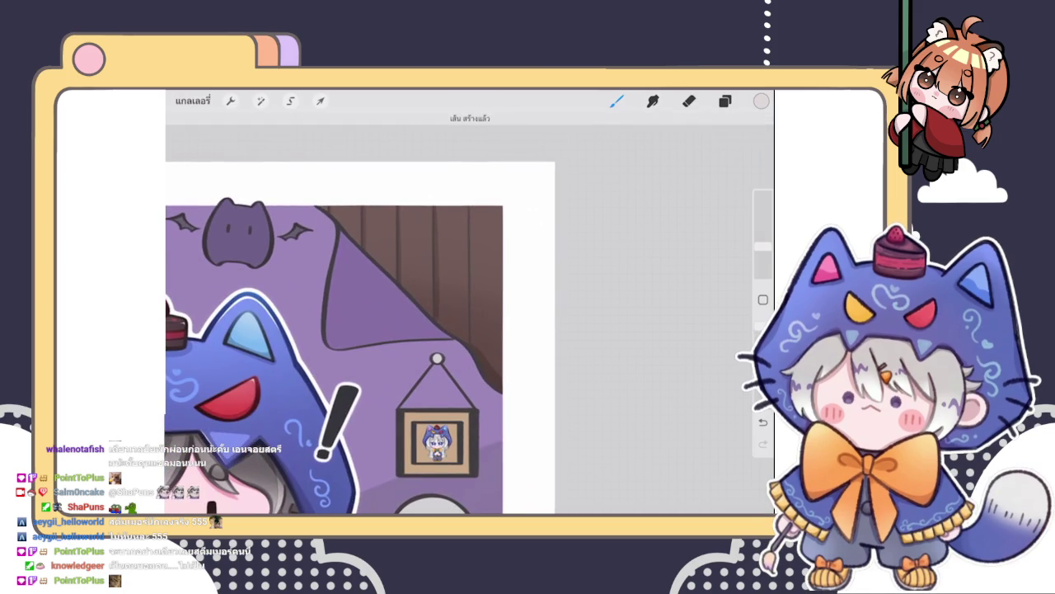
pyautogui.moveTo(470, 208); pyautogui.dragTo(471, 308)
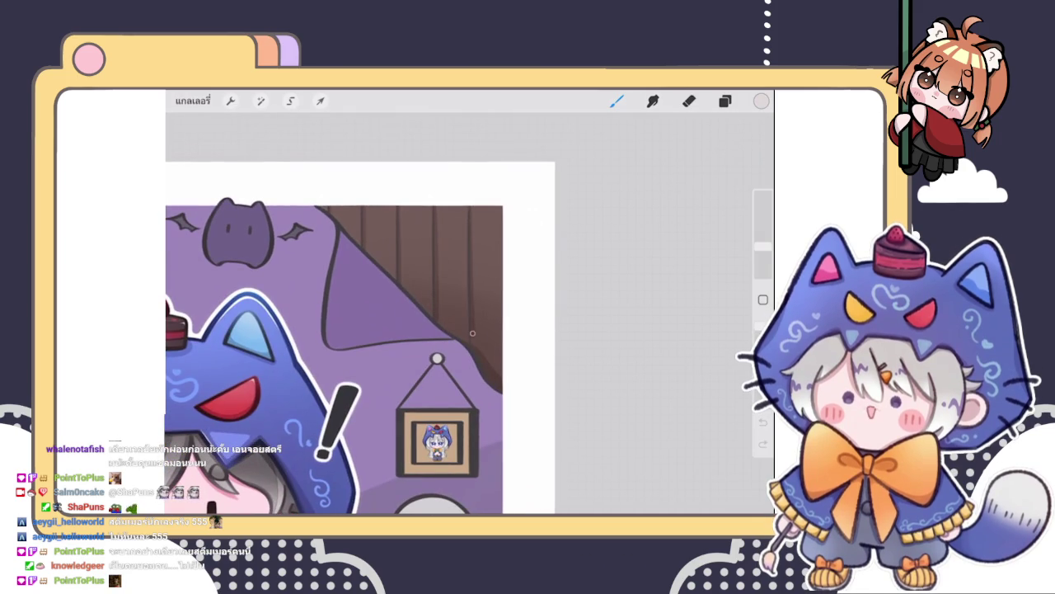
pyautogui.moveTo(470, 208); pyautogui.dragTo(470, 308)
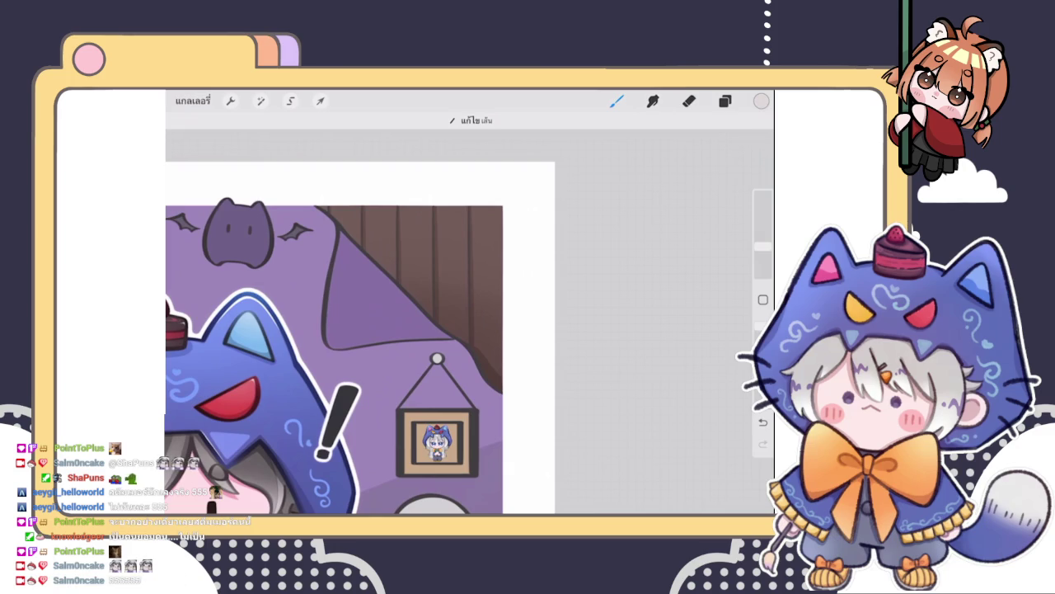
# - Zoom into the wall and picture frame area and show the layer list
pyautogui.click(725, 101)
pyautogui.moveTo(346, 346); pyautogui.dragTo(367, 330)
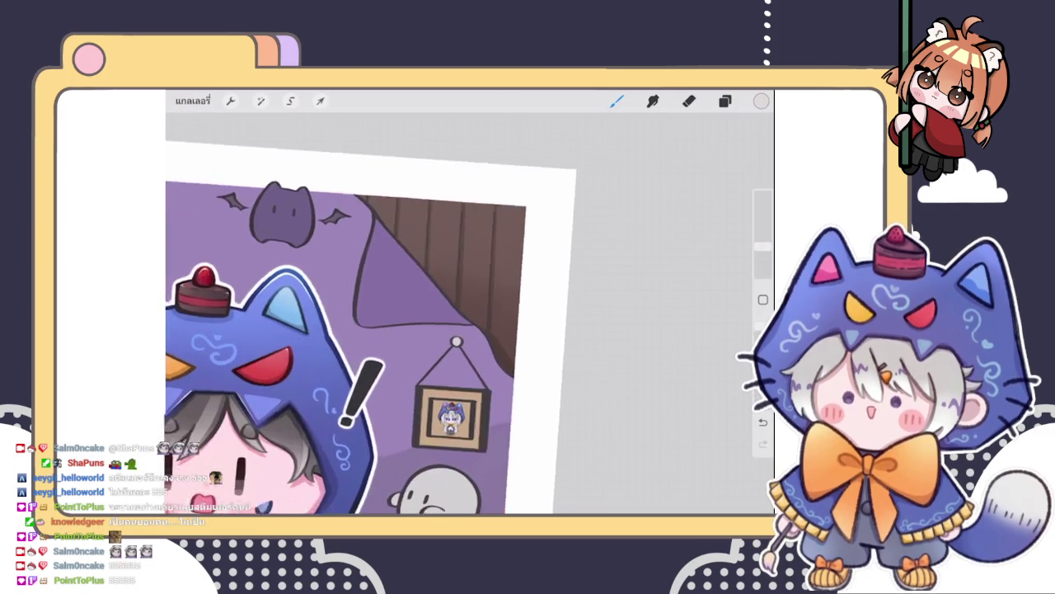
pyautogui.click(724, 100)
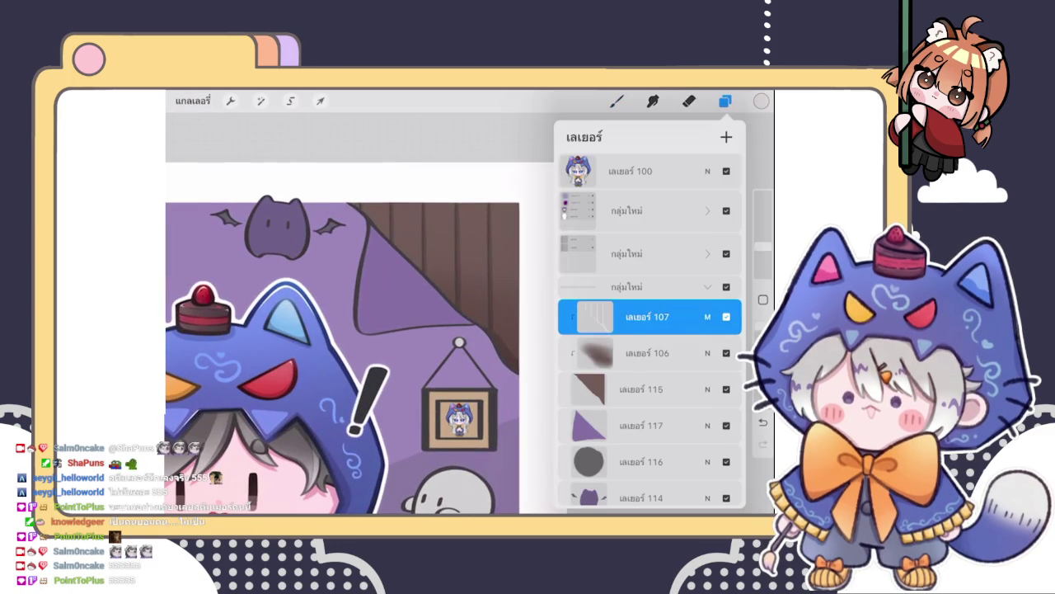
# - Scale the wall shading layer up slightly, shifting it upward with a slight tilt
pyautogui.click(643, 353)
pyautogui.click(320, 101)
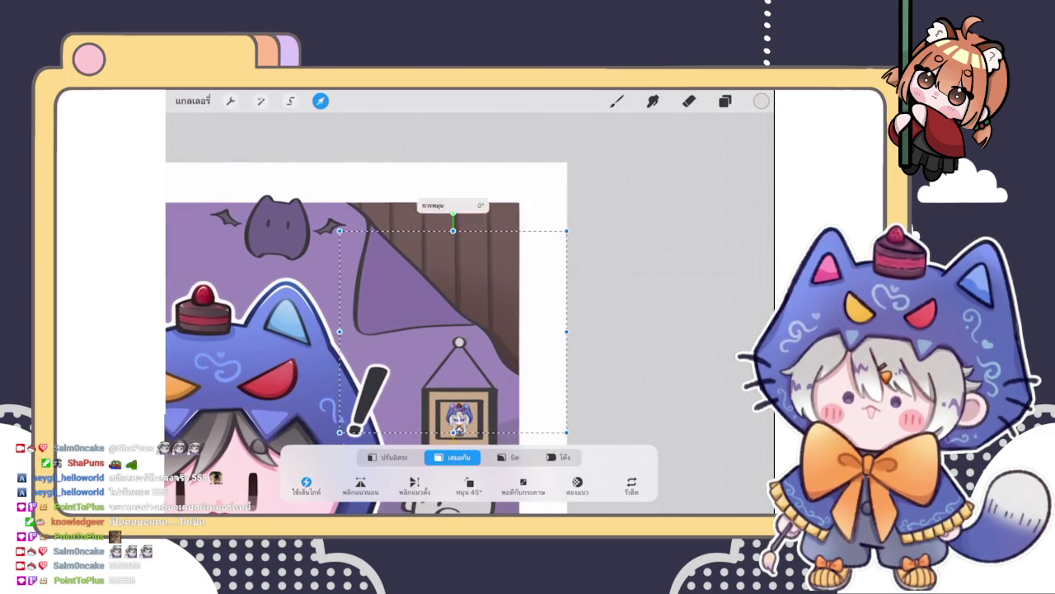
pyautogui.moveTo(340, 231); pyautogui.dragTo(331, 220)
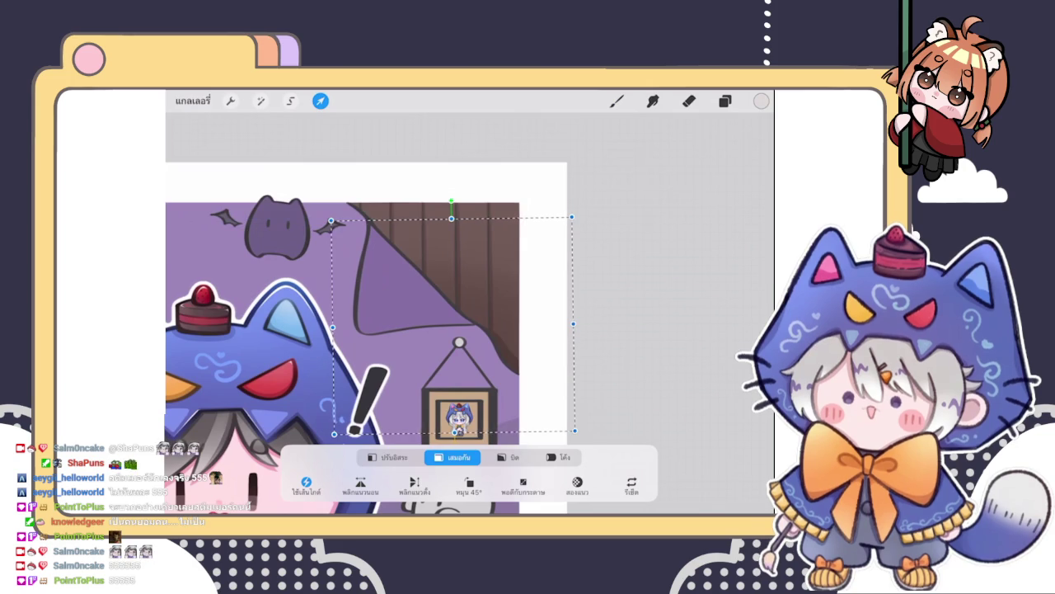
pyautogui.click(617, 101)
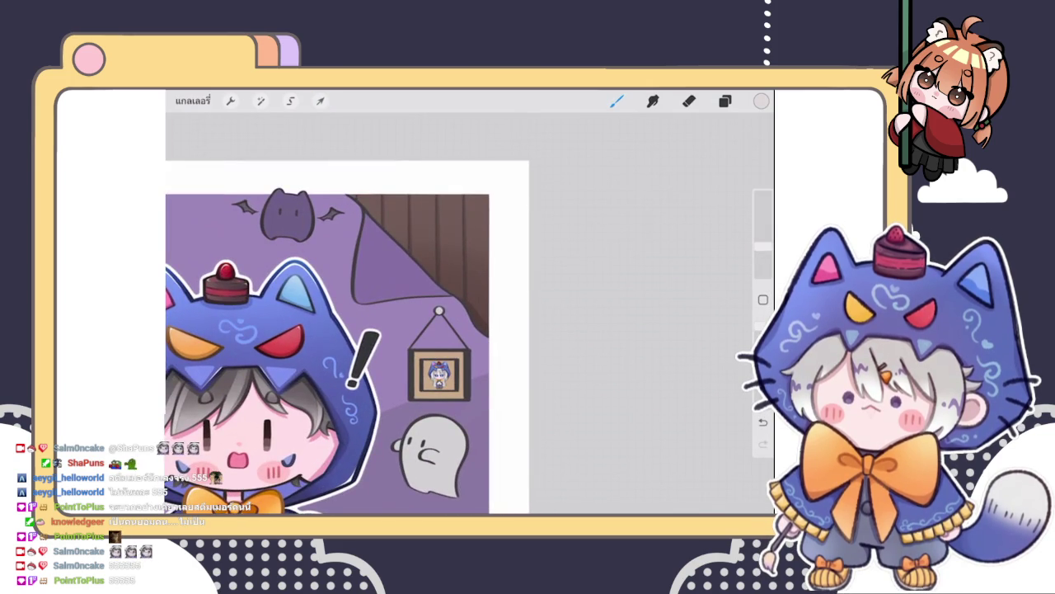
# - Try the Screen blend mode on the wall shading layer and view the whole illustration
pyautogui.click(725, 100)
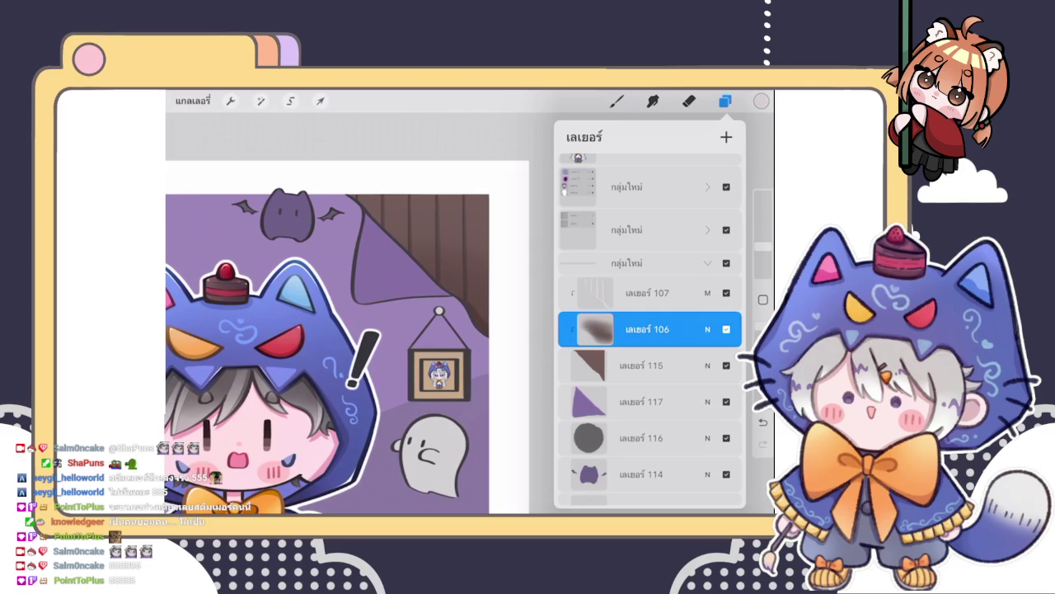
pyautogui.click(707, 329)
pyautogui.click(708, 258)
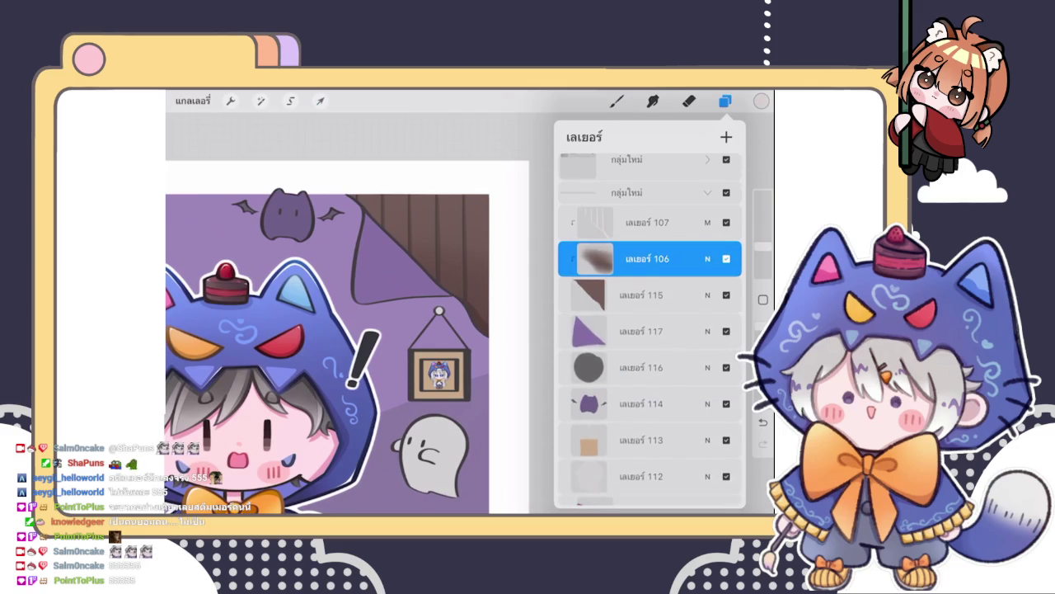
pyautogui.click(708, 258)
pyautogui.scroll(3, 649, 412)
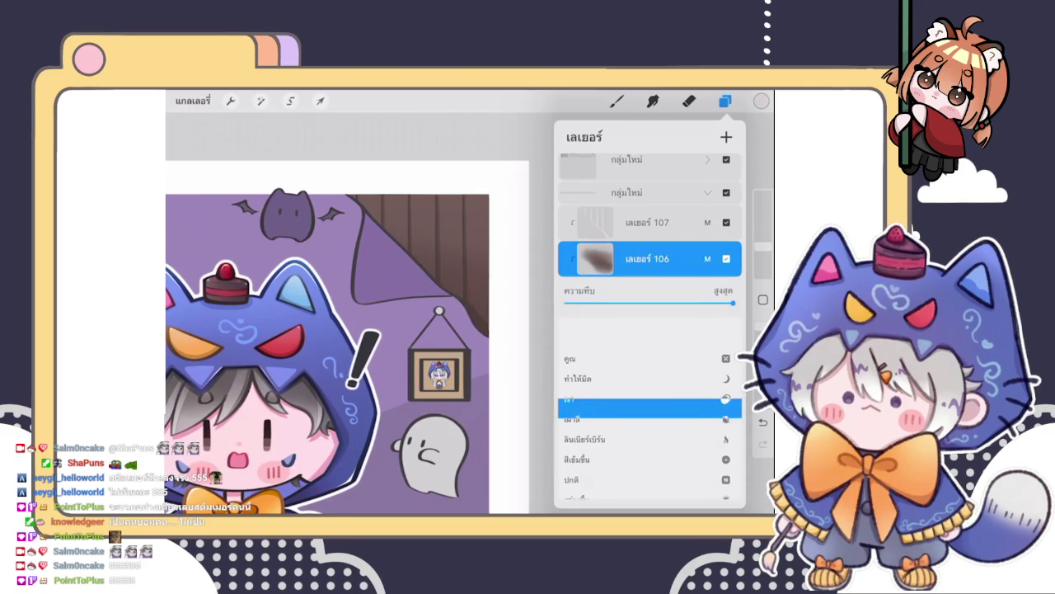
pyautogui.scroll(-3, 650, 404)
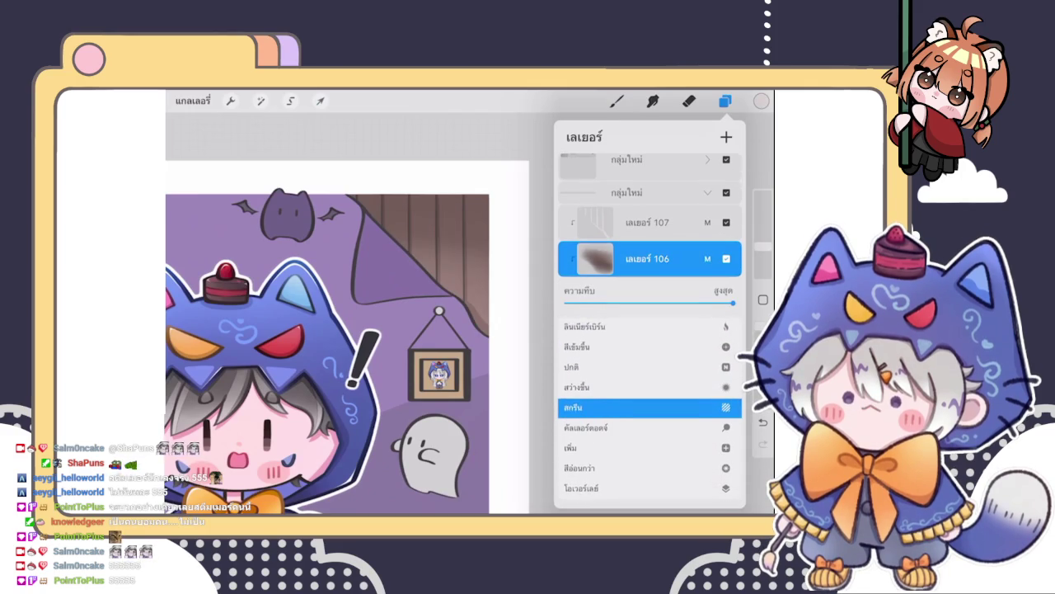
pyautogui.click(708, 258)
pyautogui.scroll(-5, 347, 346)
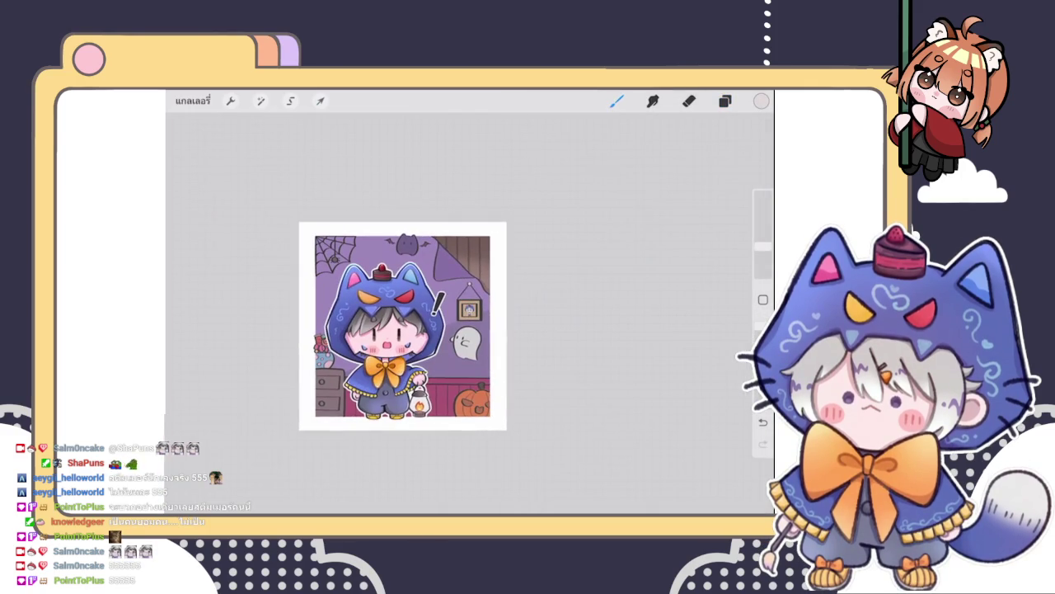
# - Try Overlay and Darker Color on the shading layer, then return it to Normal
pyautogui.click(725, 100)
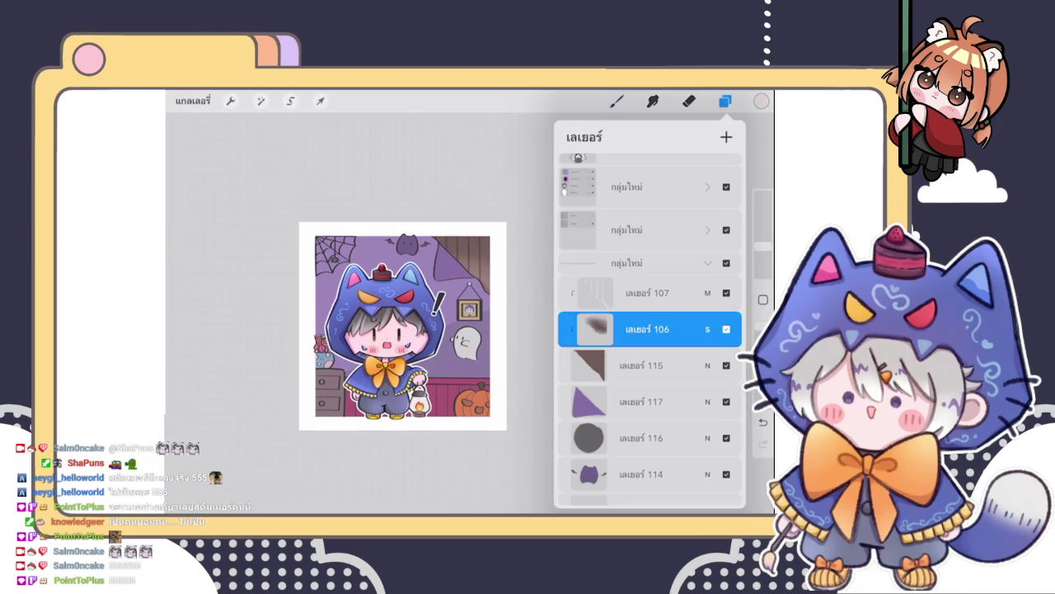
pyautogui.click(707, 329)
pyautogui.scroll(-2, 650, 404)
pyautogui.click(581, 411)
pyautogui.scroll(3, 650, 408)
pyautogui.click(577, 408)
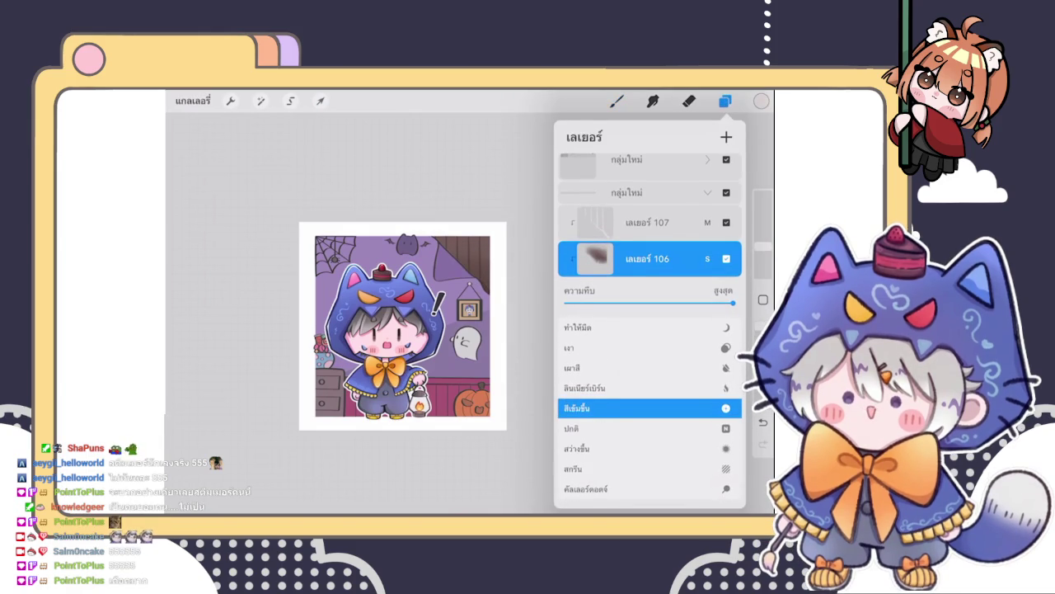
pyautogui.scroll(-1, 649, 408)
pyautogui.click(577, 408)
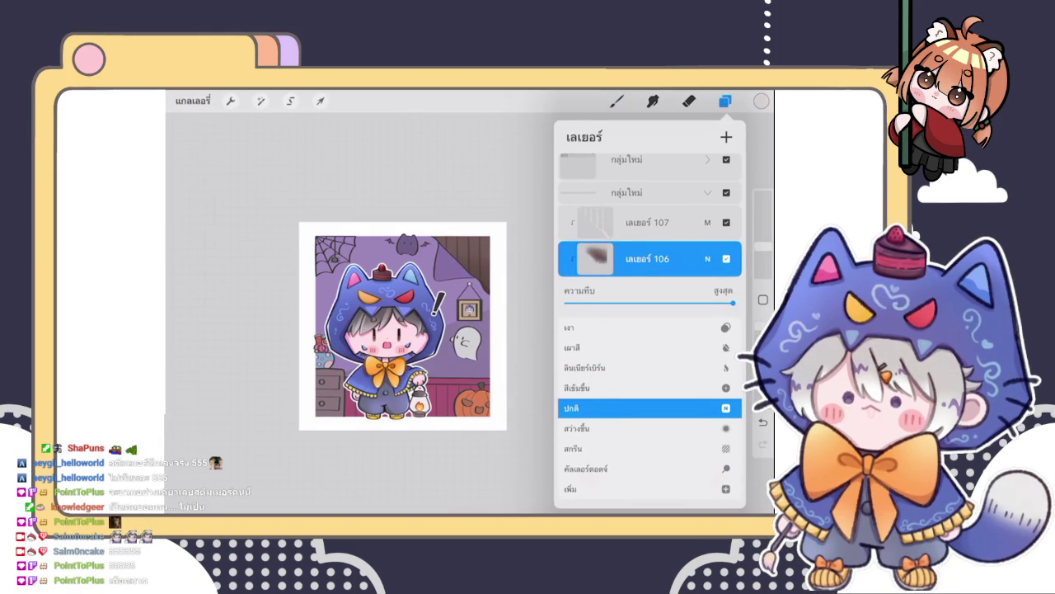
pyautogui.click(708, 258)
pyautogui.click(261, 100)
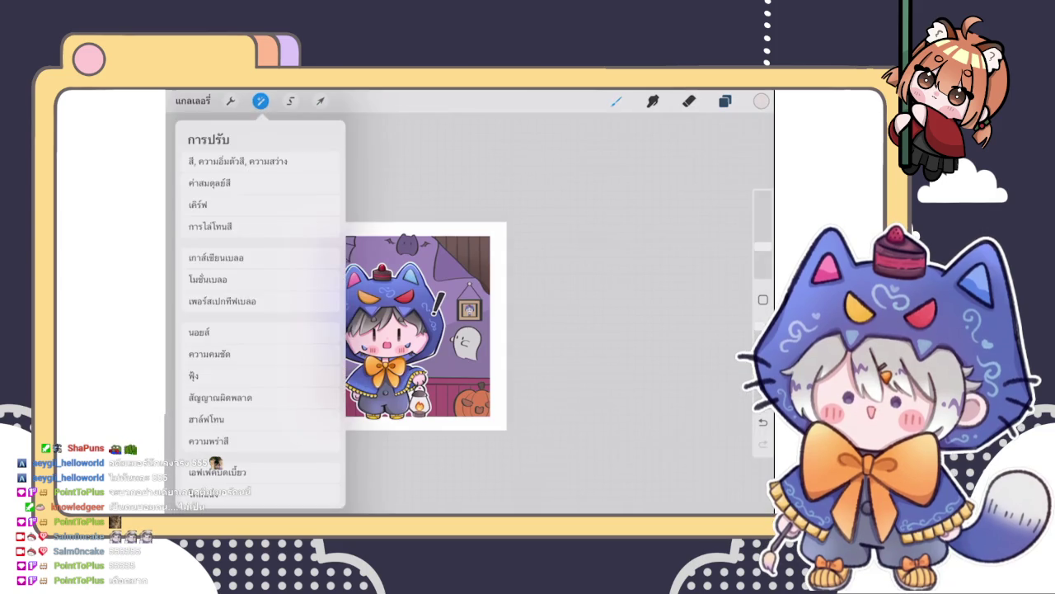
# - Set the shading layer's brightness to 54% and saturation to 57% via Hue, Saturation, Brightness
pyautogui.click(247, 158)
pyautogui.moveTo(634, 489); pyautogui.dragTo(639, 489)
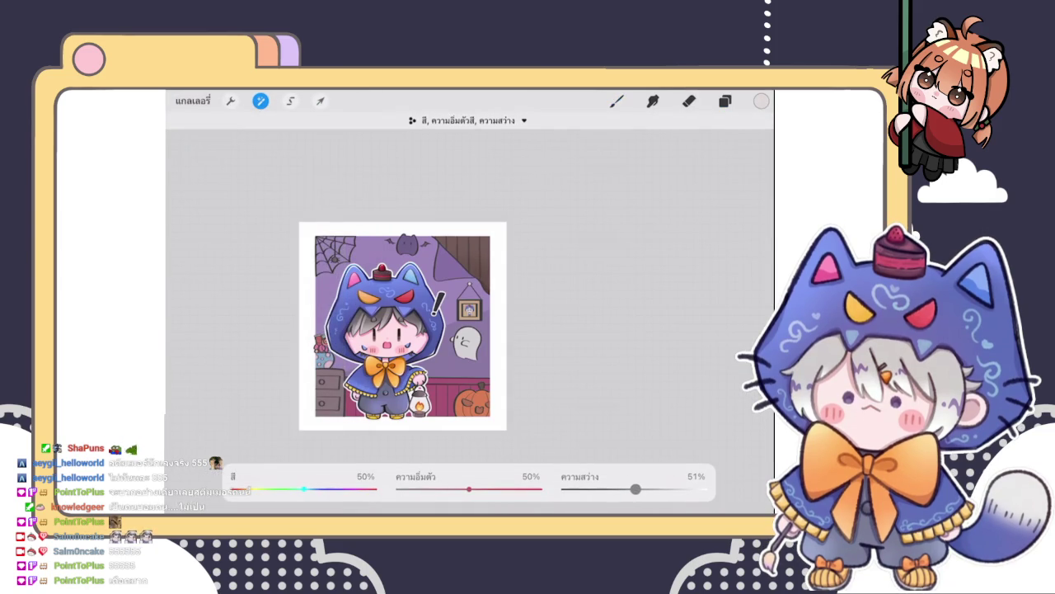
pyautogui.moveTo(469, 489); pyautogui.dragTo(478, 489)
pyautogui.click(617, 100)
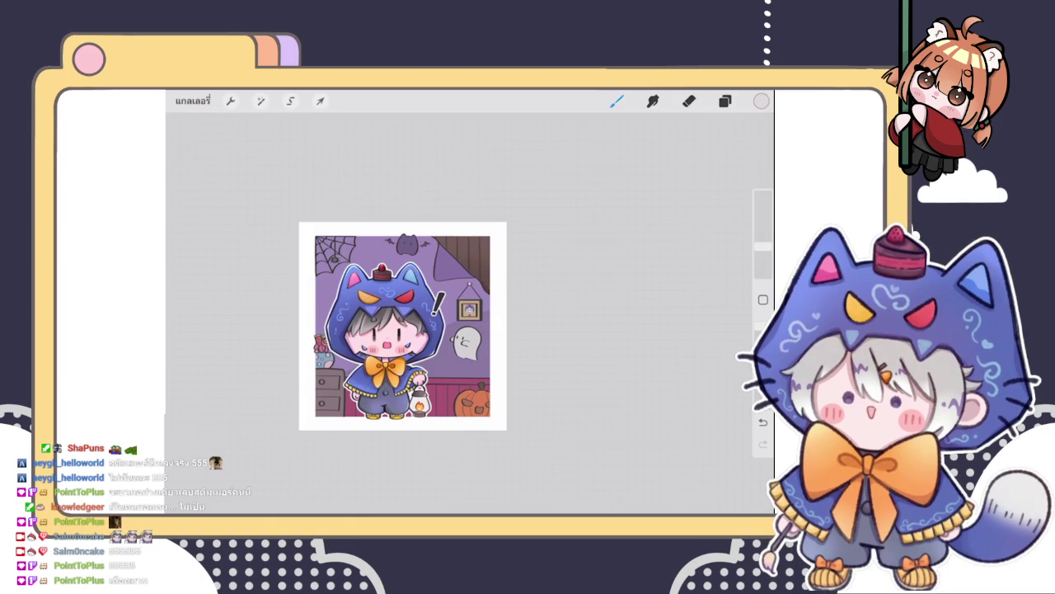
pyautogui.click(725, 100)
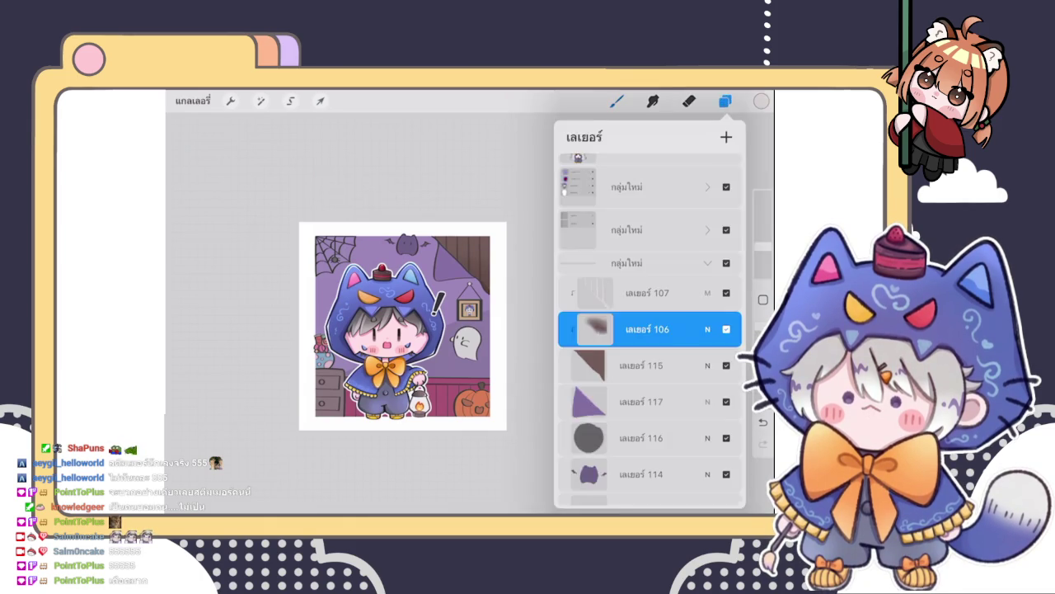
# - Select layer 107, turn on its Clipping Mask and pick a light pink colour
pyautogui.scroll(2, 391, 327)
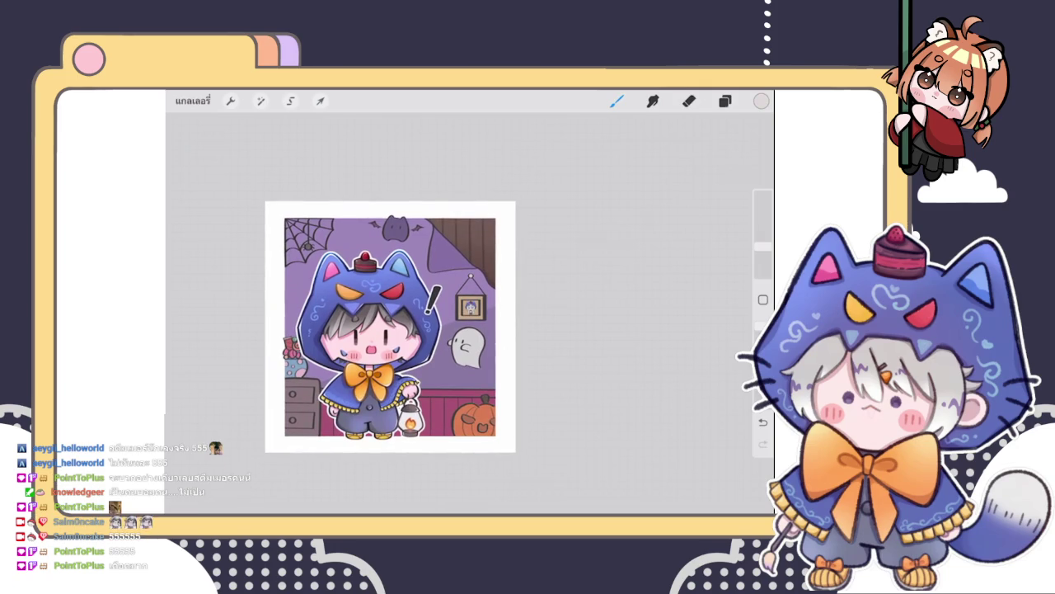
pyautogui.click(725, 101)
pyautogui.click(647, 293)
pyautogui.click(647, 293)
pyautogui.click(581, 330)
pyautogui.click(761, 101)
pyautogui.moveTo(607, 218); pyautogui.dragTo(635, 195)
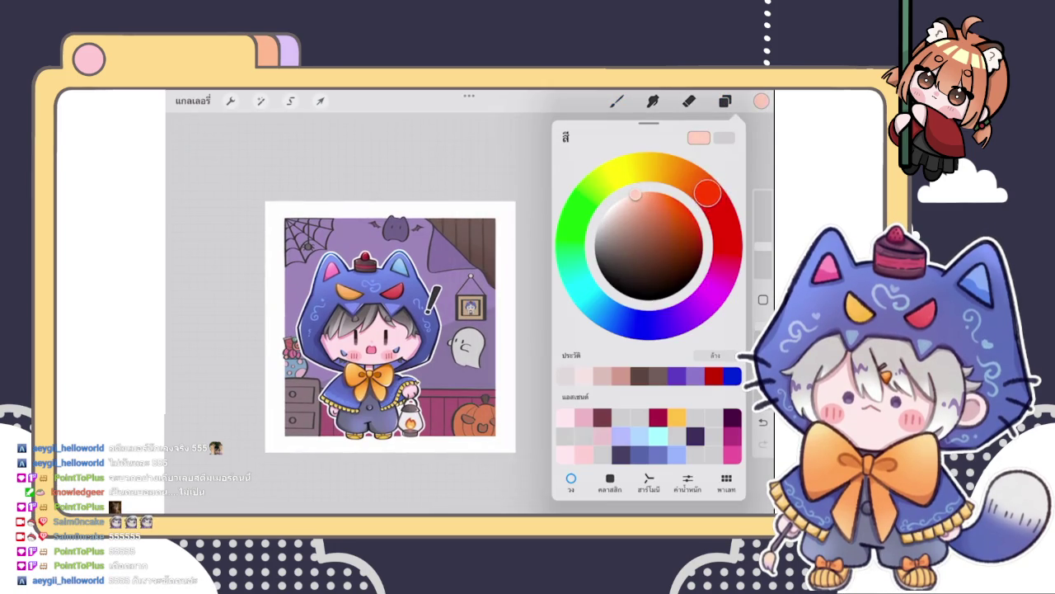
# - Choose a soft airbrush, resize it and paint soft pink light on the wall's upper right
pyautogui.click(617, 100)
pyautogui.click(659, 216)
pyautogui.click(762, 255)
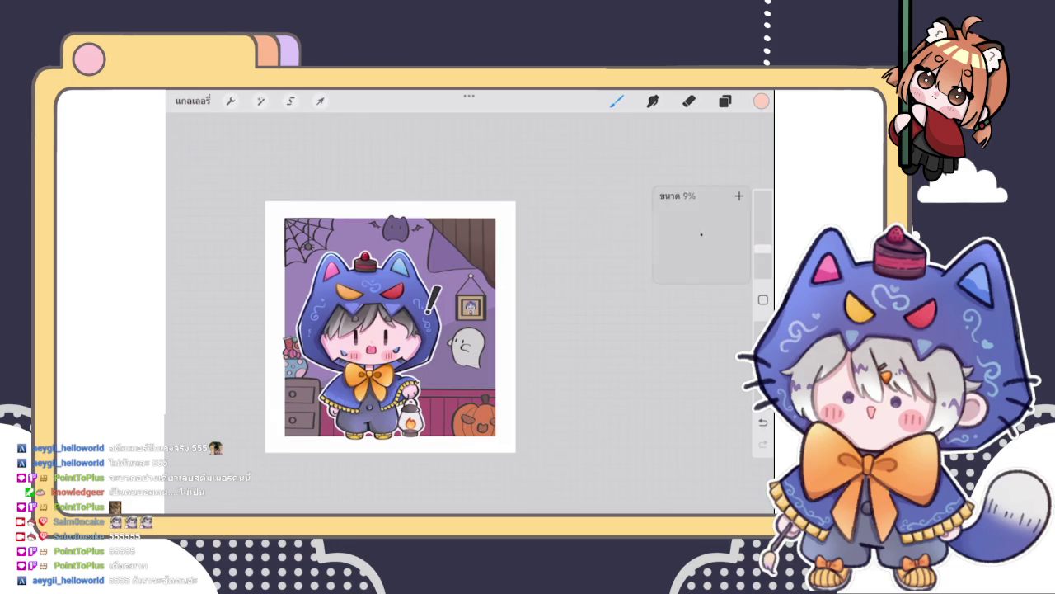
pyautogui.scroll(5, 465, 189)
pyautogui.moveTo(545, 241)
pyautogui.mouseDown()
pyautogui.moveTo(566, 236)
pyautogui.moveTo(488, 217)
pyautogui.moveTo(511, 266)
pyautogui.moveTo(511, 256)
pyautogui.mouseUp()
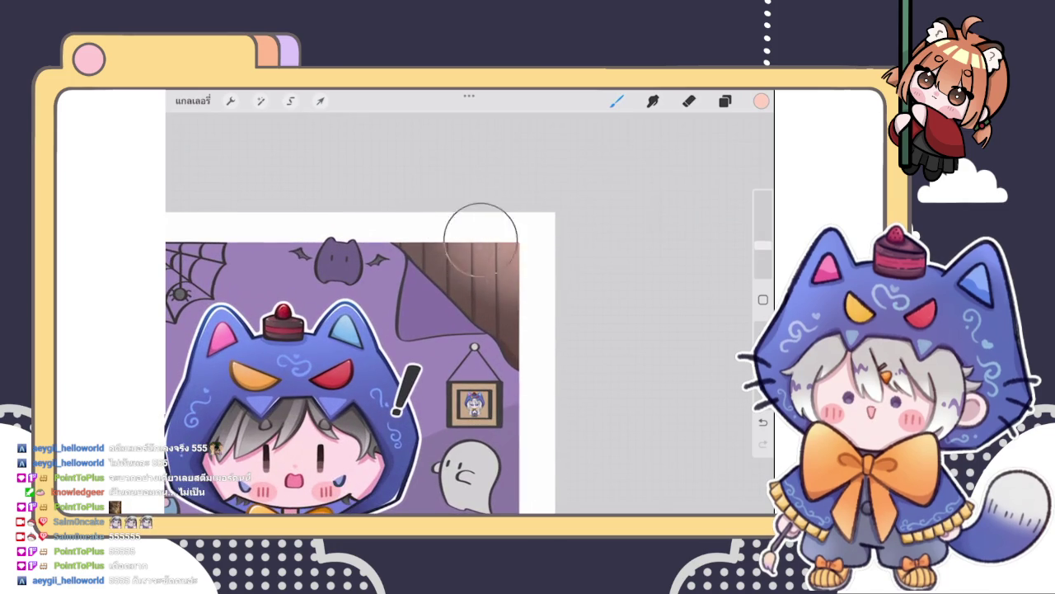
pyautogui.scroll(5, 498, 311)
# - Switch to a warmer orange and strengthen the salmon glow across the wall's upper right
pyautogui.click(761, 101)
pyautogui.click(643, 203)
pyautogui.click(527, 169)
pyautogui.moveTo(528, 169)
pyautogui.mouseDown()
pyautogui.moveTo(549, 229)
pyautogui.moveTo(532, 245)
pyautogui.moveTo(391, 189)
pyautogui.mouseUp()
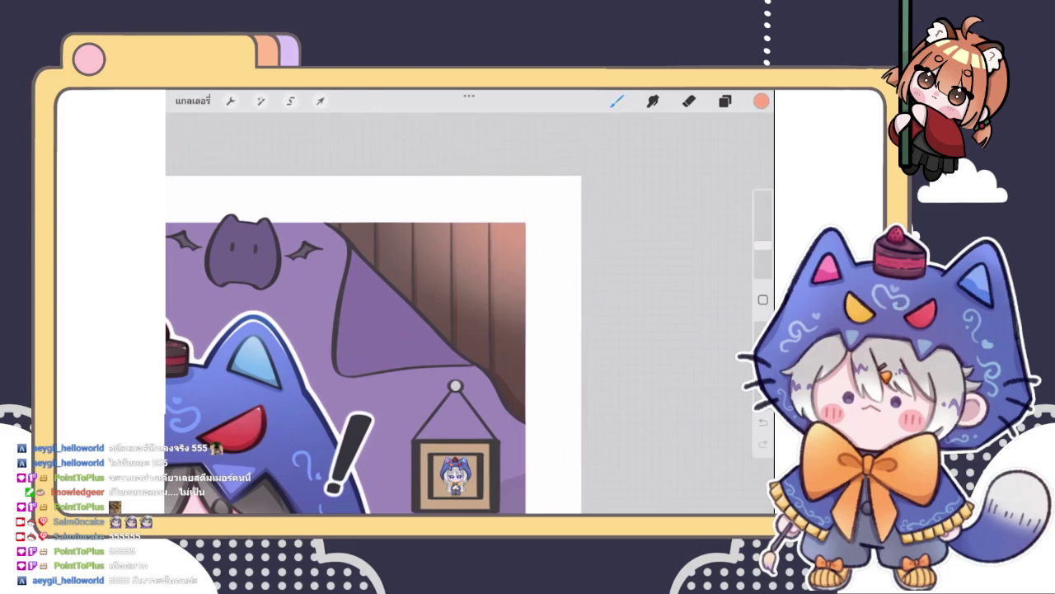
pyautogui.scroll(-5, 373, 344)
pyautogui.scroll(4, 373, 345)
# - Smudge the glow into the wooden wall, softening the top-right corner
pyautogui.click(653, 100)
pyautogui.moveTo(763, 245); pyautogui.dragTo(762, 247)
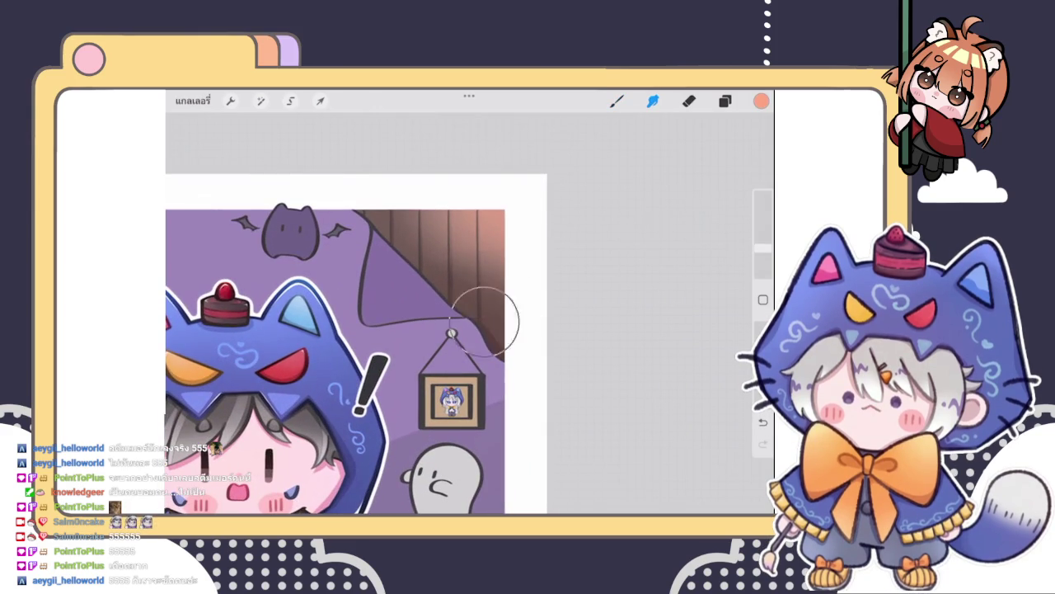
pyautogui.moveTo(483, 282); pyautogui.dragTo(436, 189)
pyautogui.click(763, 421)
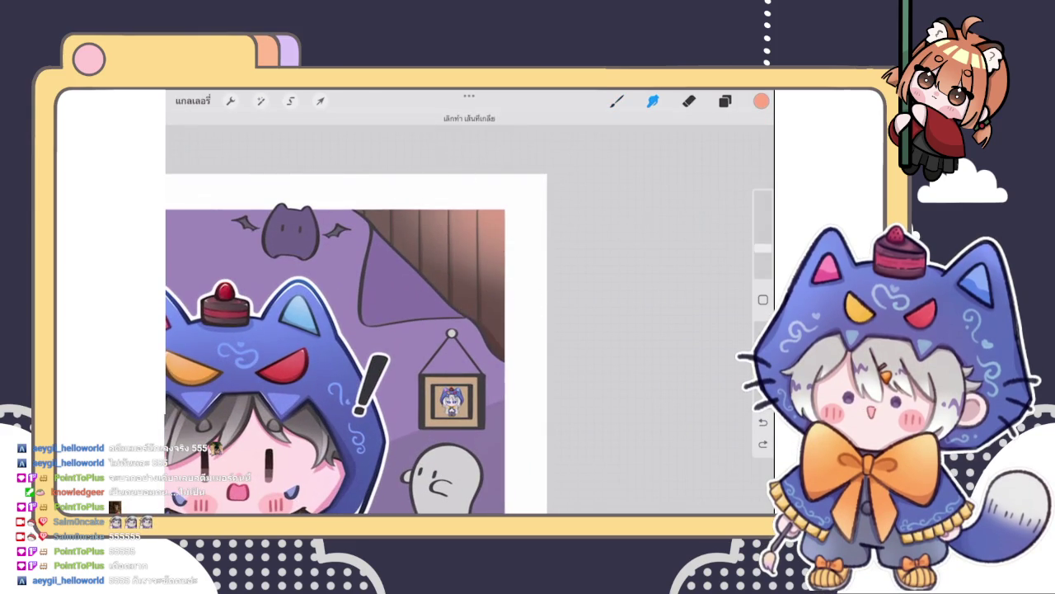
pyautogui.moveTo(506, 283); pyautogui.dragTo(448, 169)
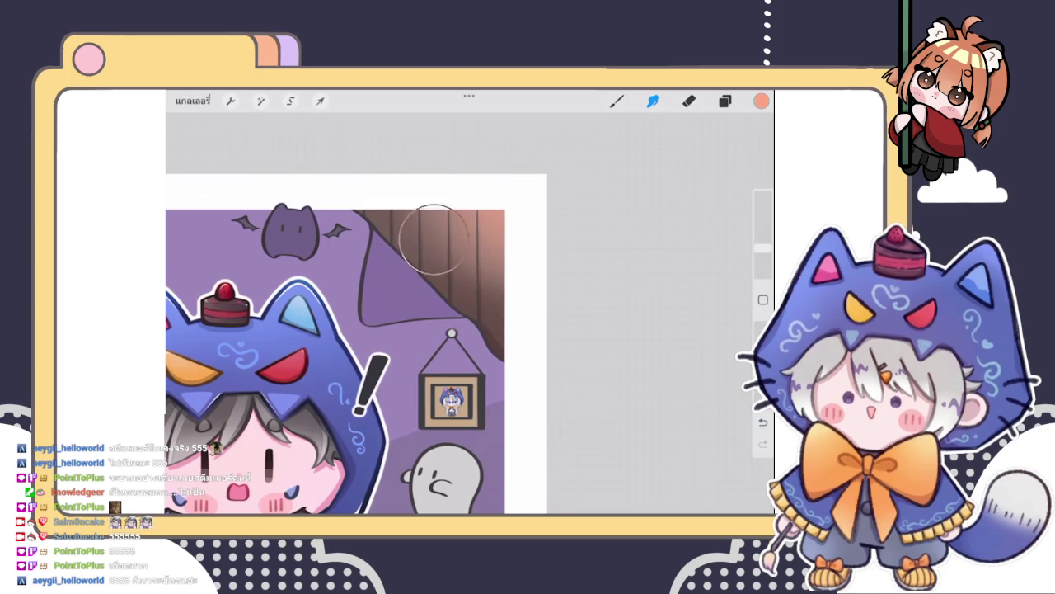
pyautogui.moveTo(466, 204); pyautogui.dragTo(498, 238)
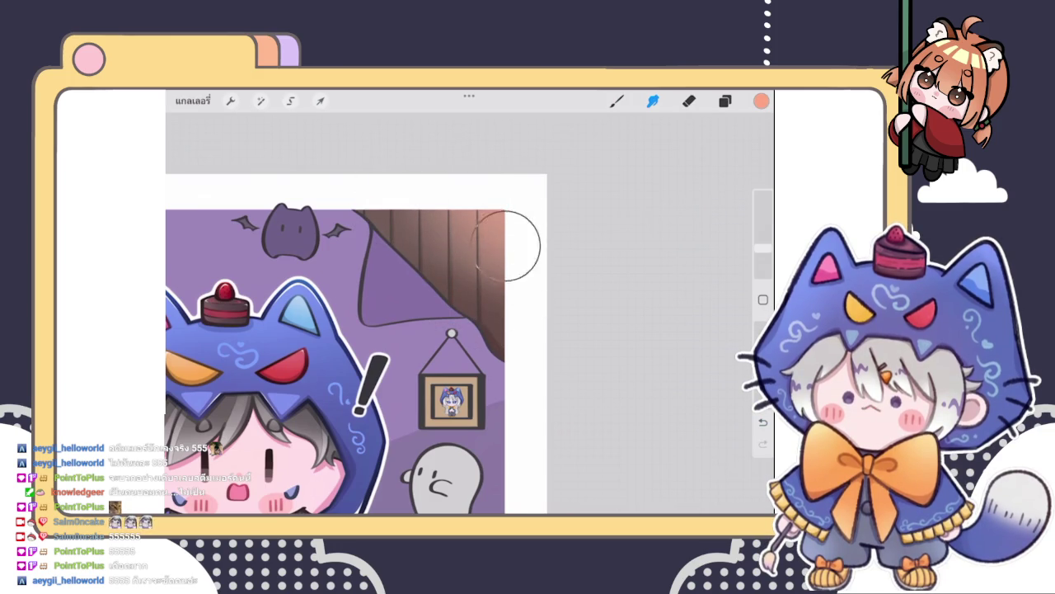